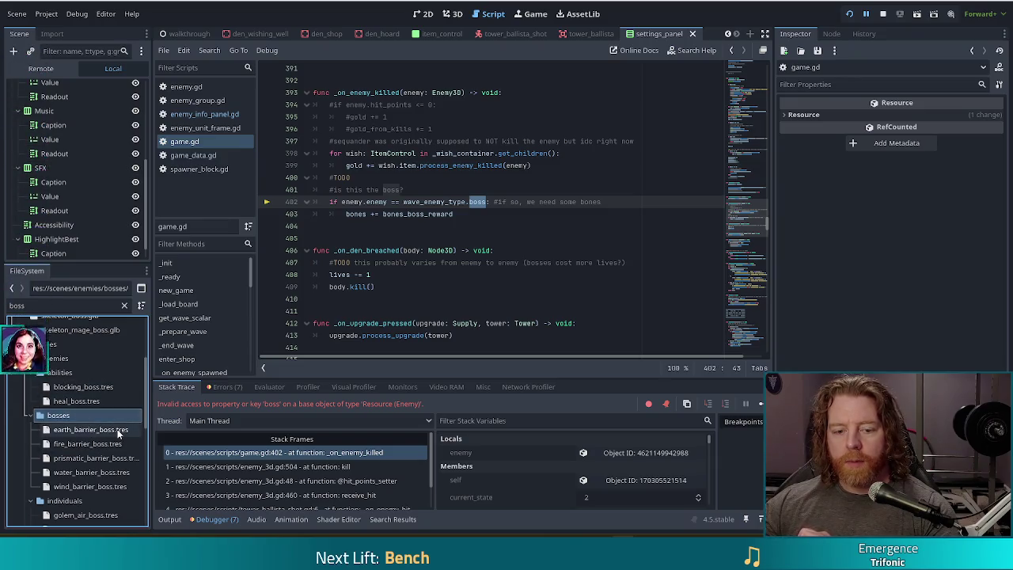
Step: Move the five barrier boss .tres files into the abilities folder
scroll(118, 435, "down", 2)
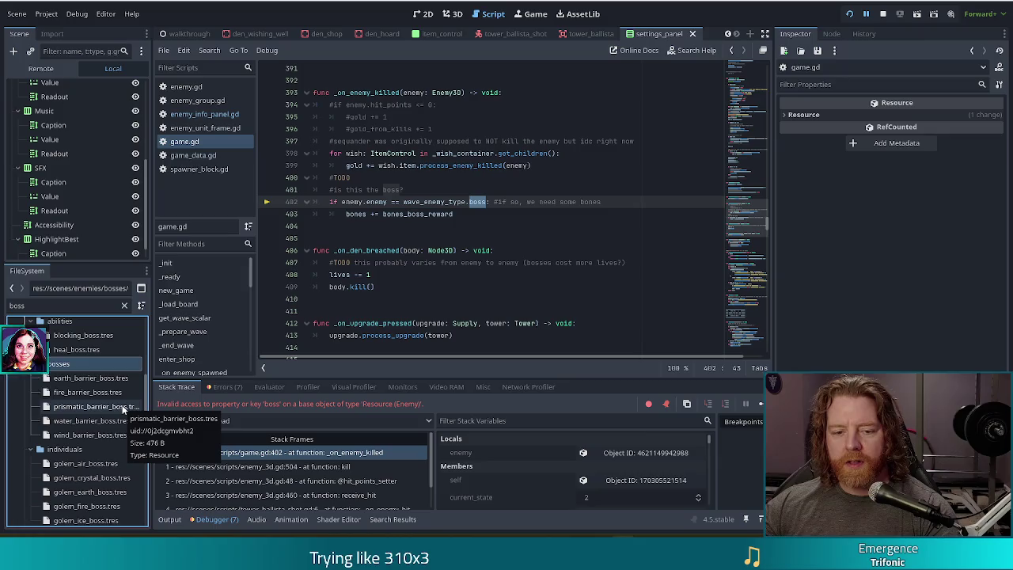
left_click(93, 379)
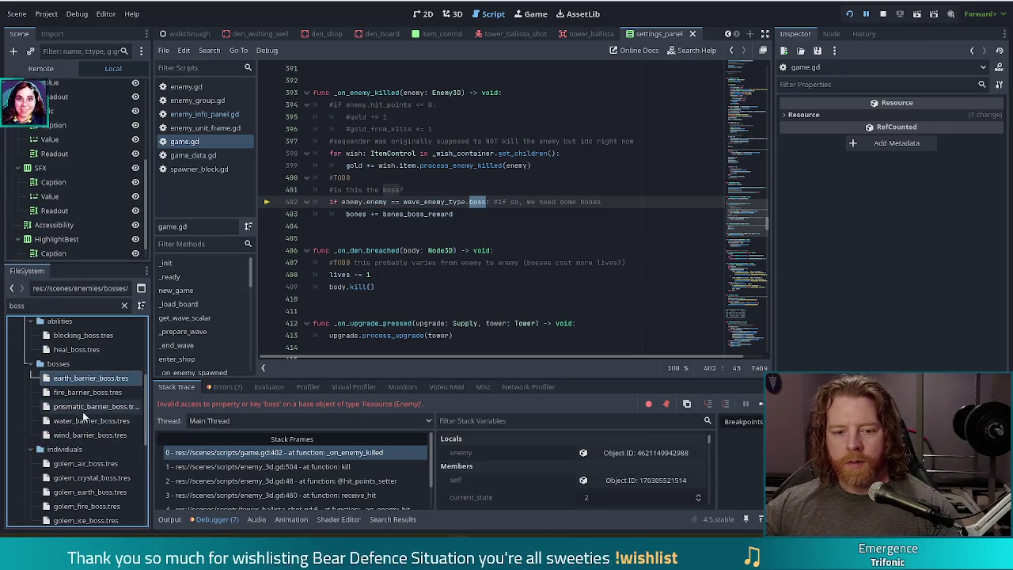
left_click(98, 435, "shift")
mouse_move(95, 384)
left_mouse_down()
mouse_move(62, 332)
mouse_move(62, 363)
left_mouse_up()
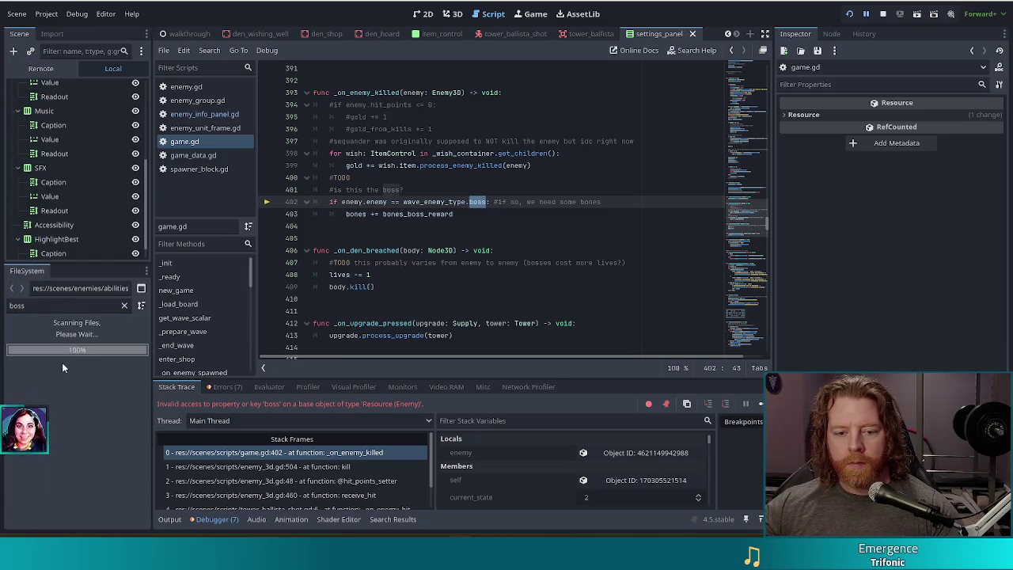
Step: Move the golem and skeleton boss .tres files into the bosses folder
scroll(105, 408, "down", 1)
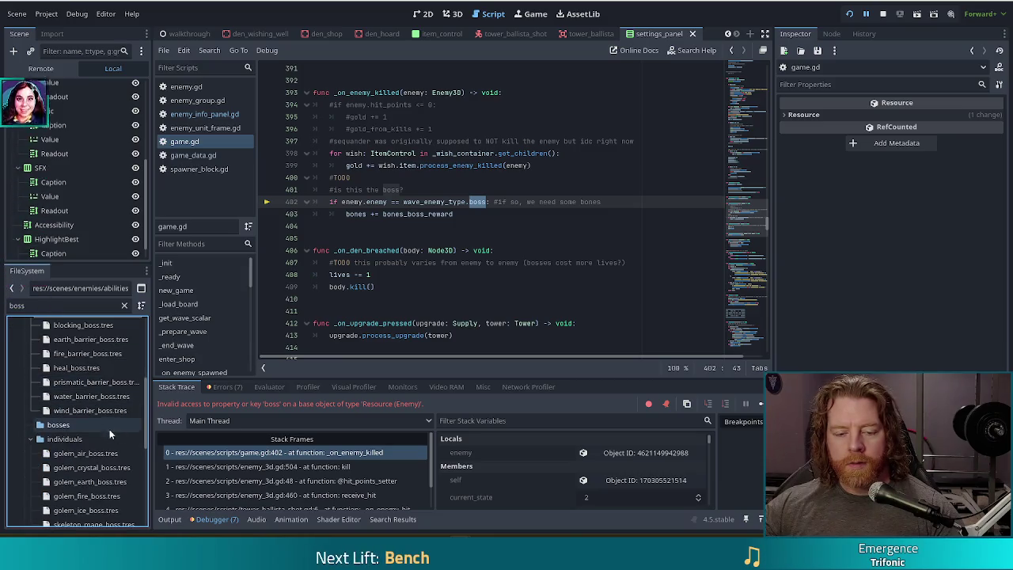
scroll(104, 432, "down", 2)
left_click(85, 349)
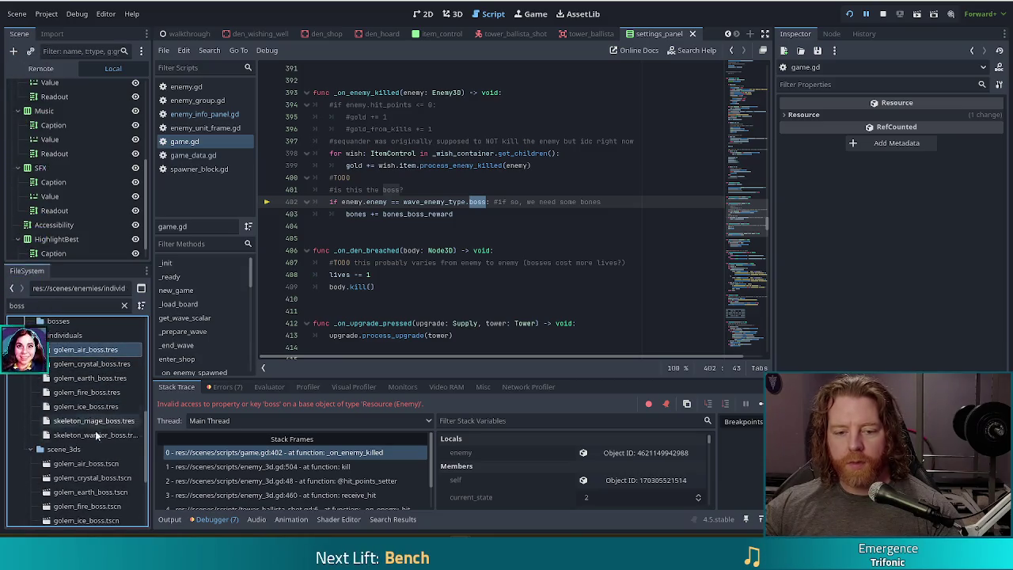
left_click(95, 436, "shift")
mouse_move(79, 355)
left_mouse_down()
mouse_move(67, 333)
mouse_move(63, 375)
left_mouse_up()
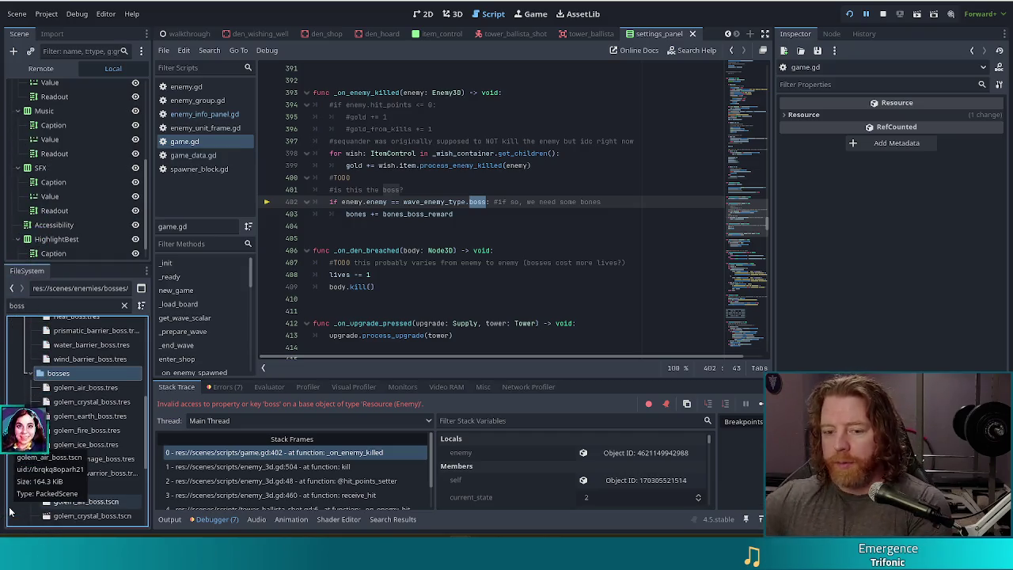
scroll(119, 382, "down", 5)
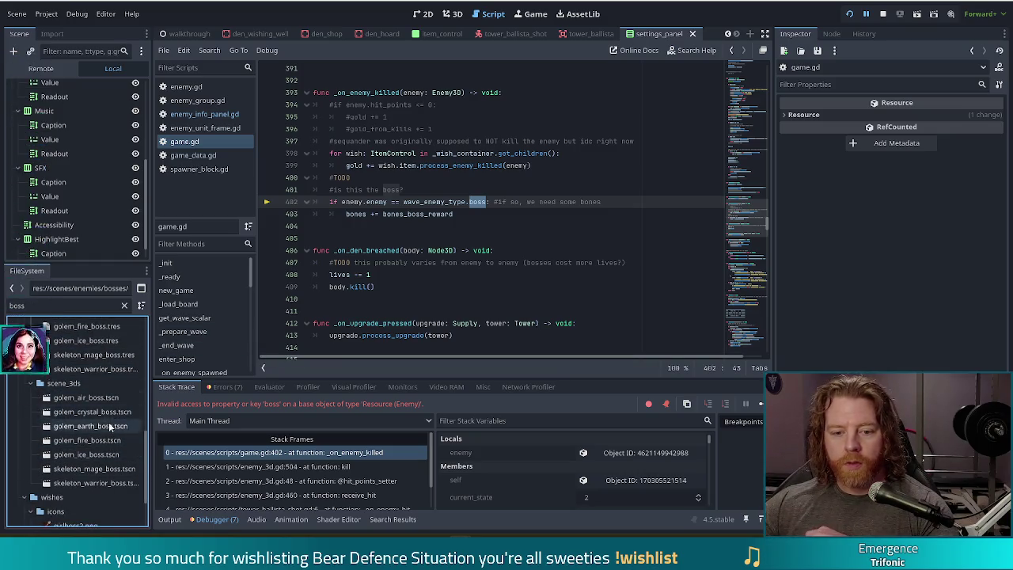
scroll(114, 429, "up", 4)
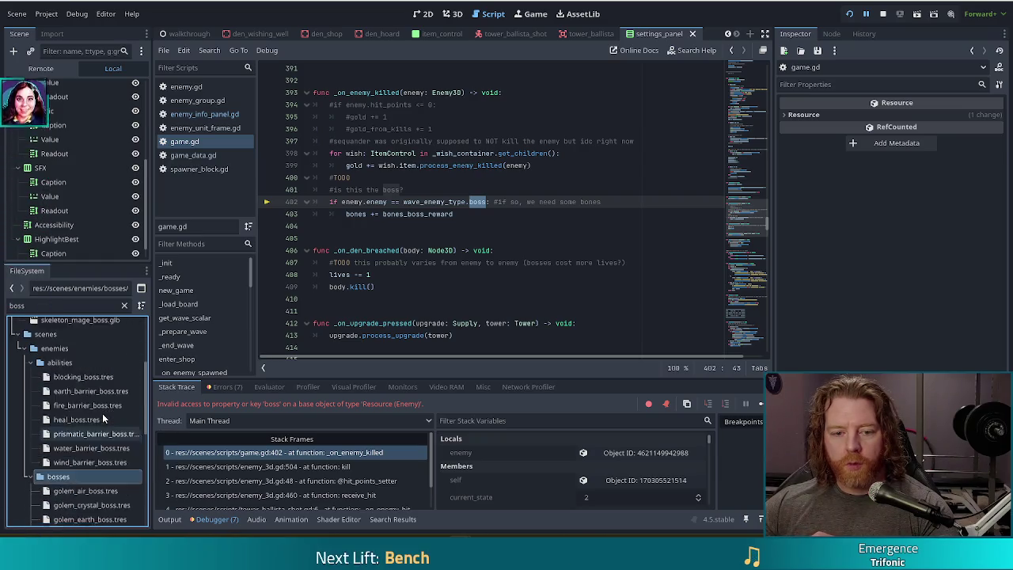
left_click(196, 87)
left_click(543, 189)
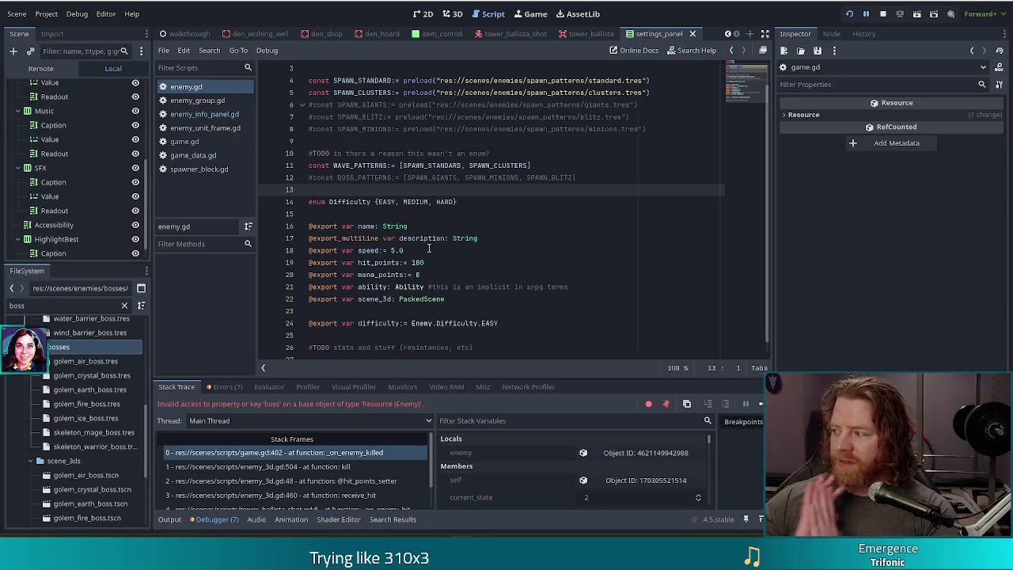
scroll(506, 274, "down", 1)
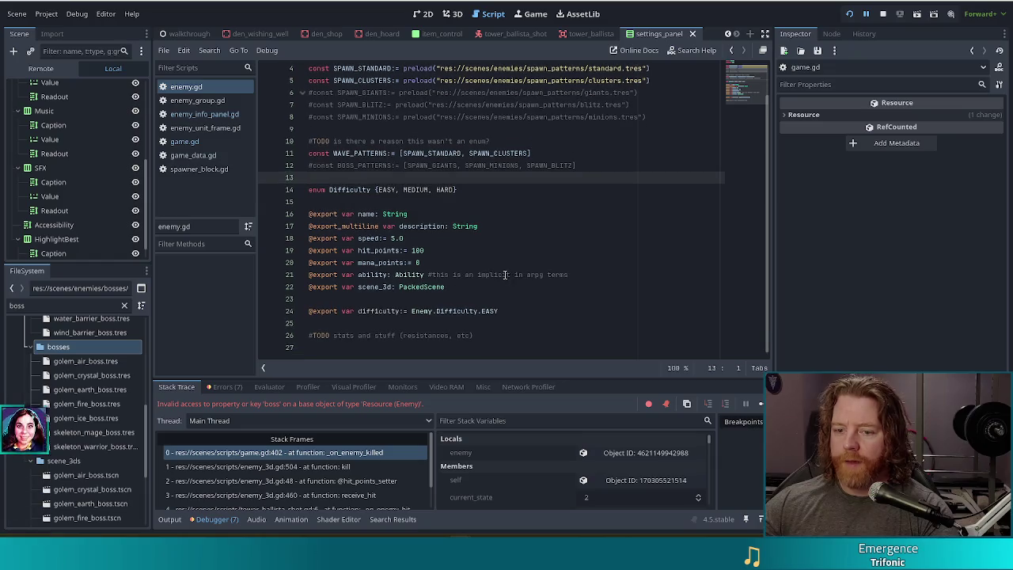
left_click(522, 311)
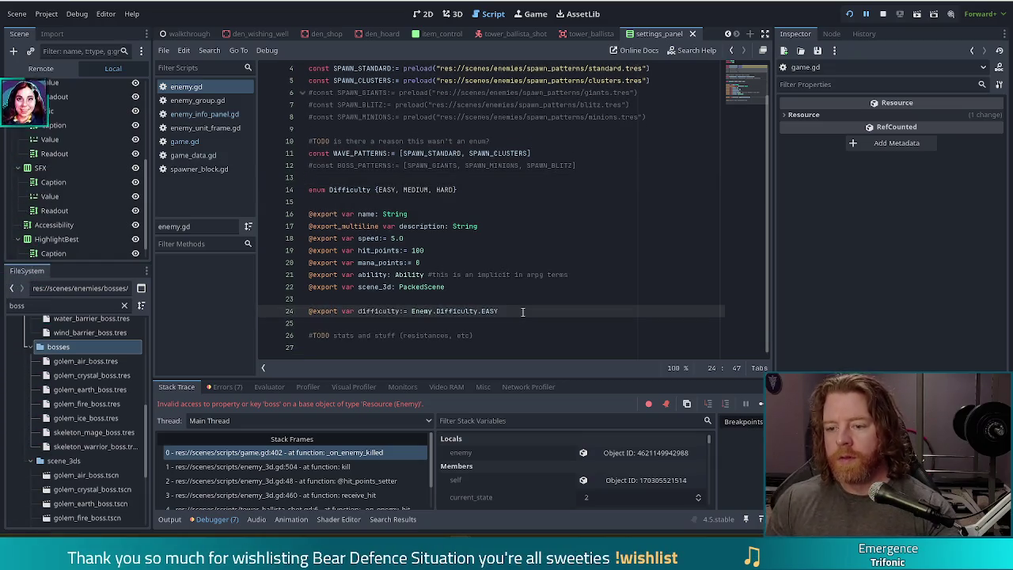
key("Return")
key("Return")
type("@")
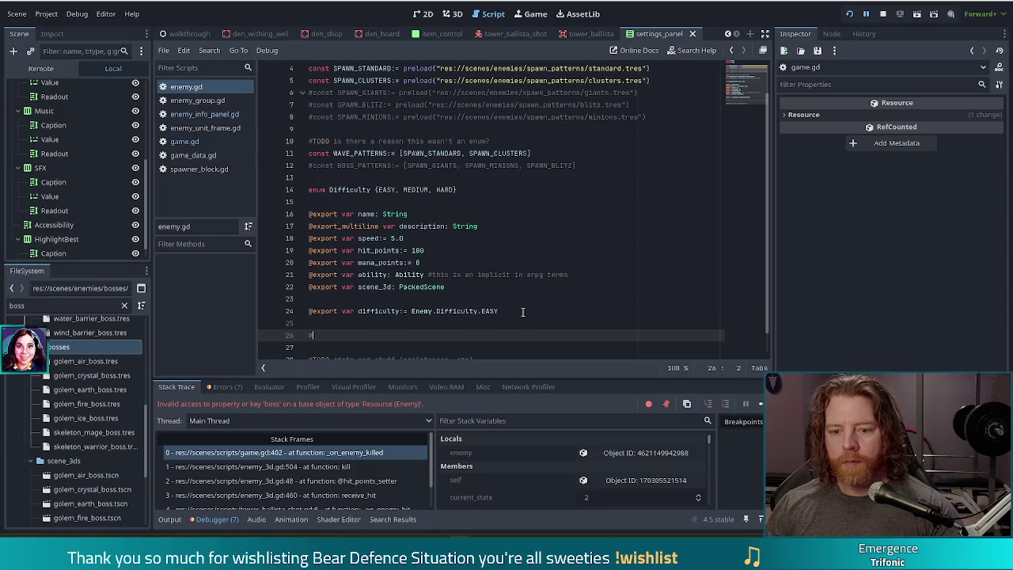
type("export")
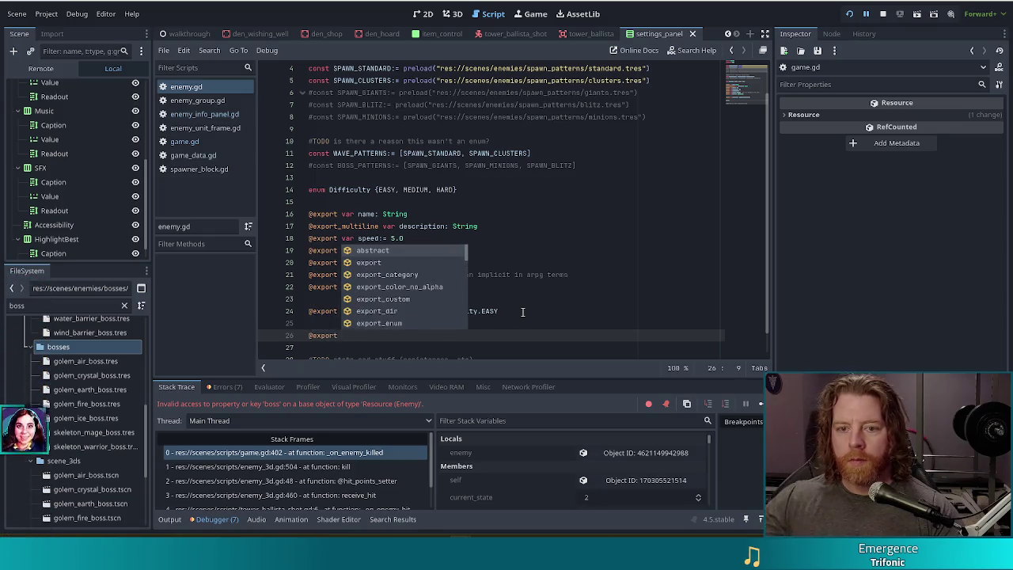
left_click(391, 201)
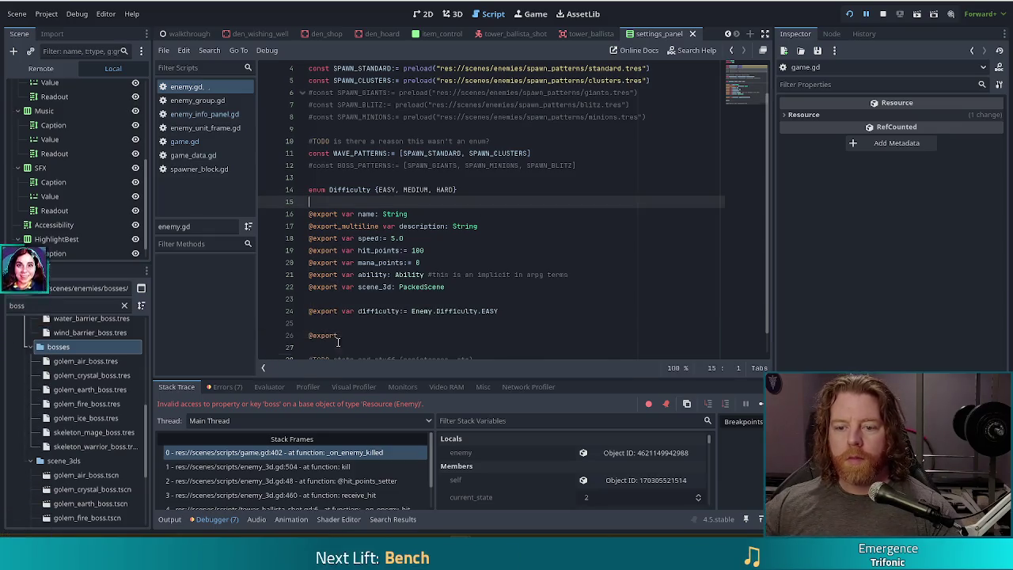
left_click(513, 309)
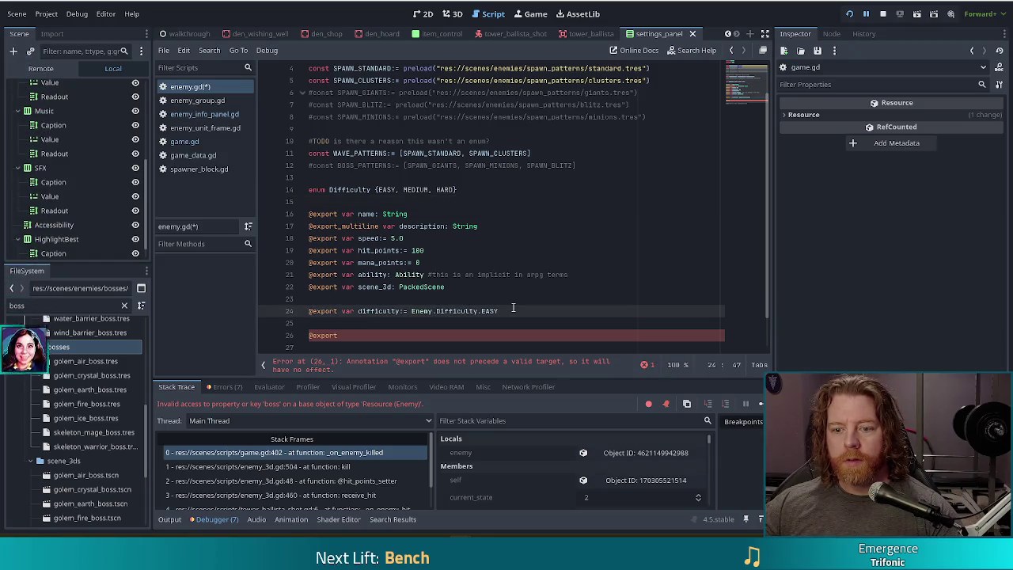
left_click(352, 336)
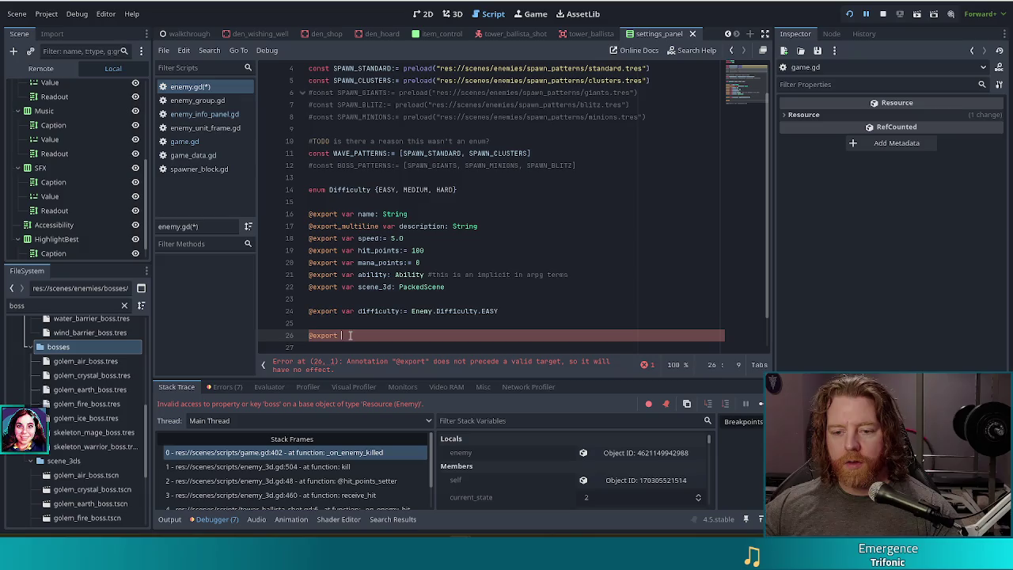
type("var")
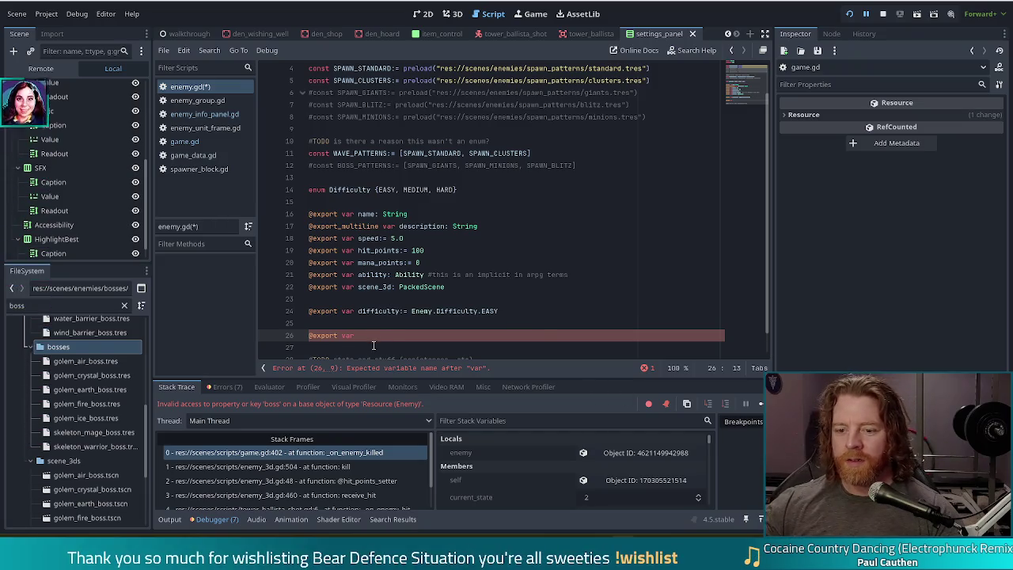
mouse_move(430, 313)
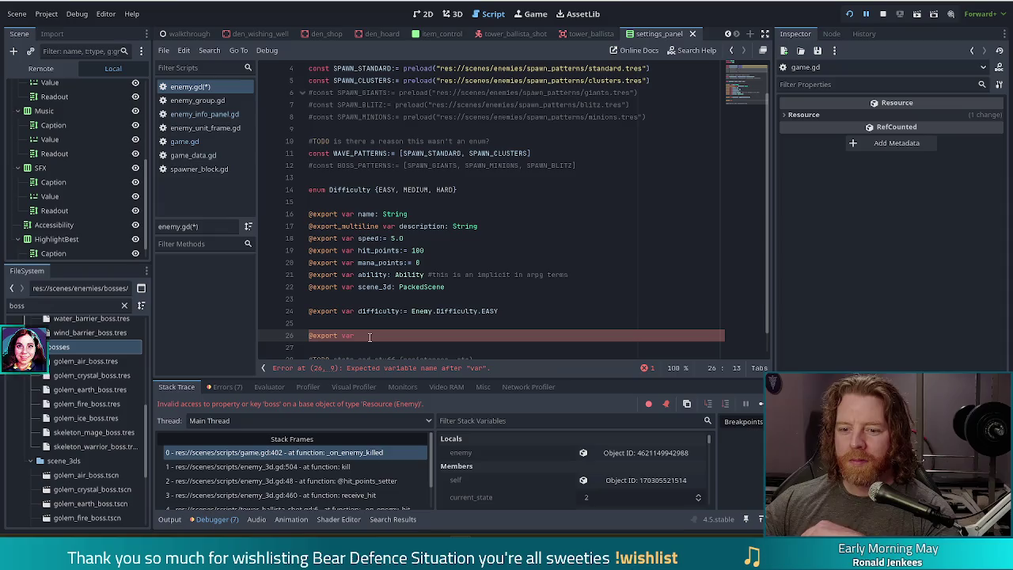
type("bosses")
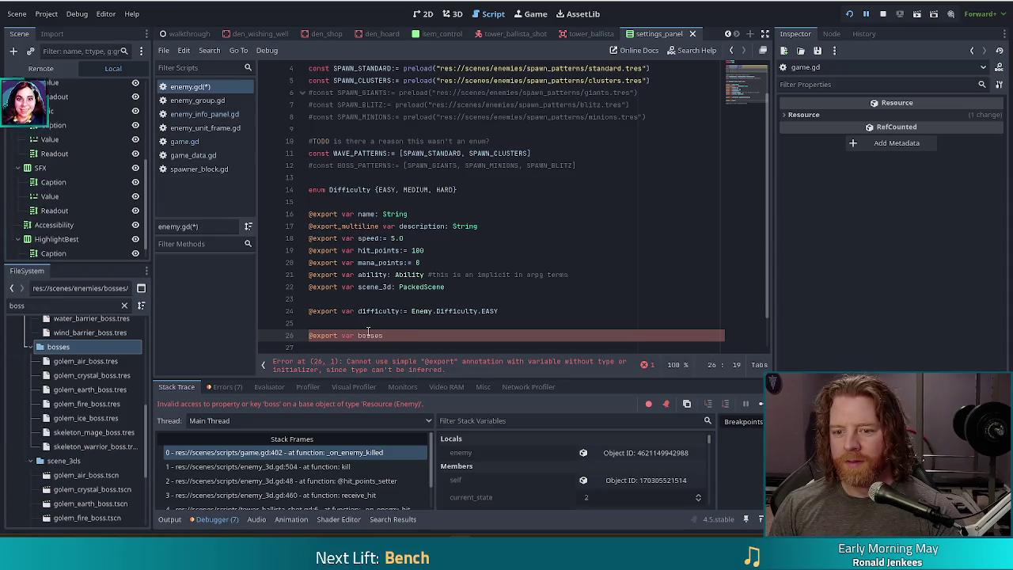
type(": A")
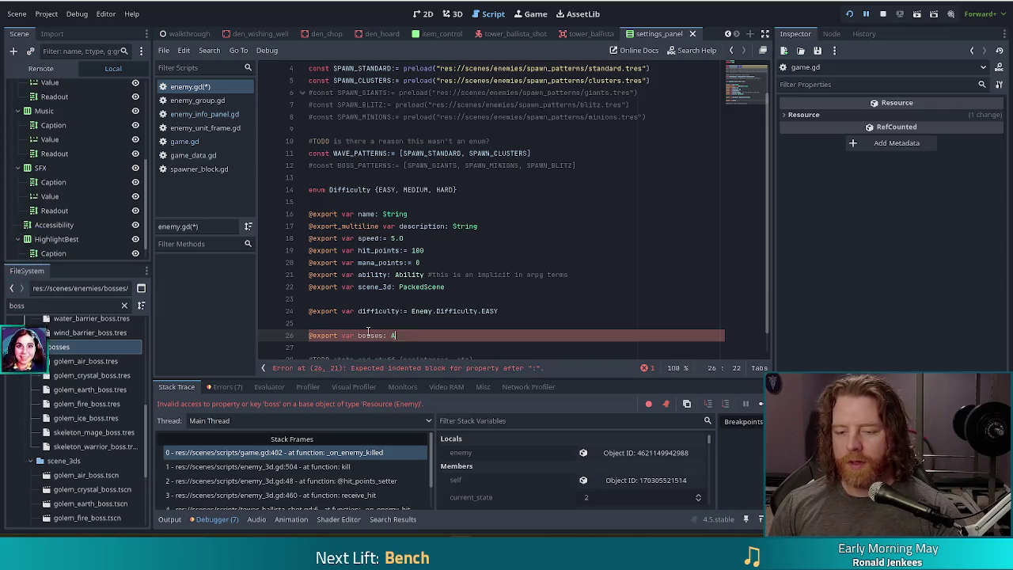
type("rray[Enemy]")
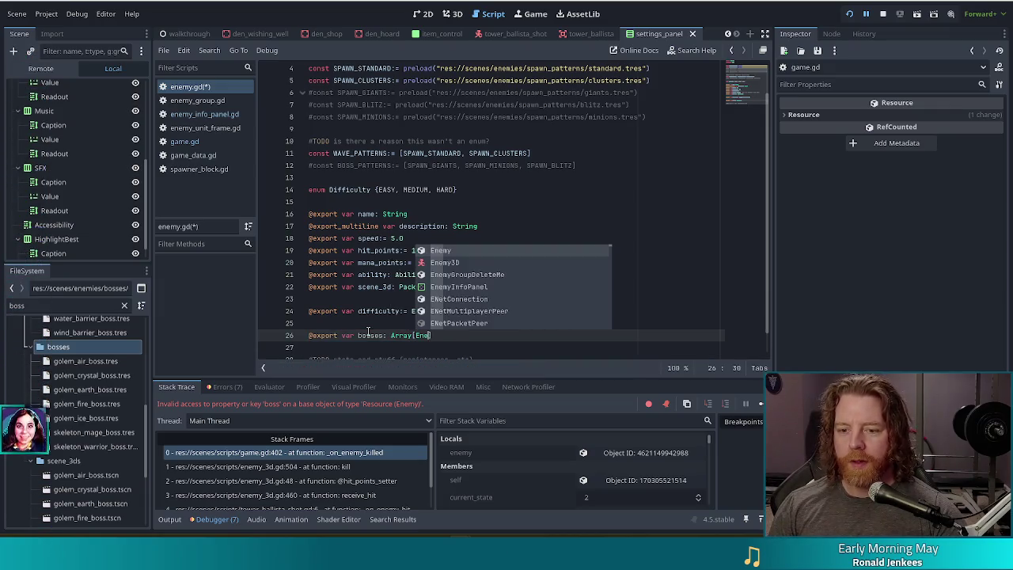
key("BackSpace")
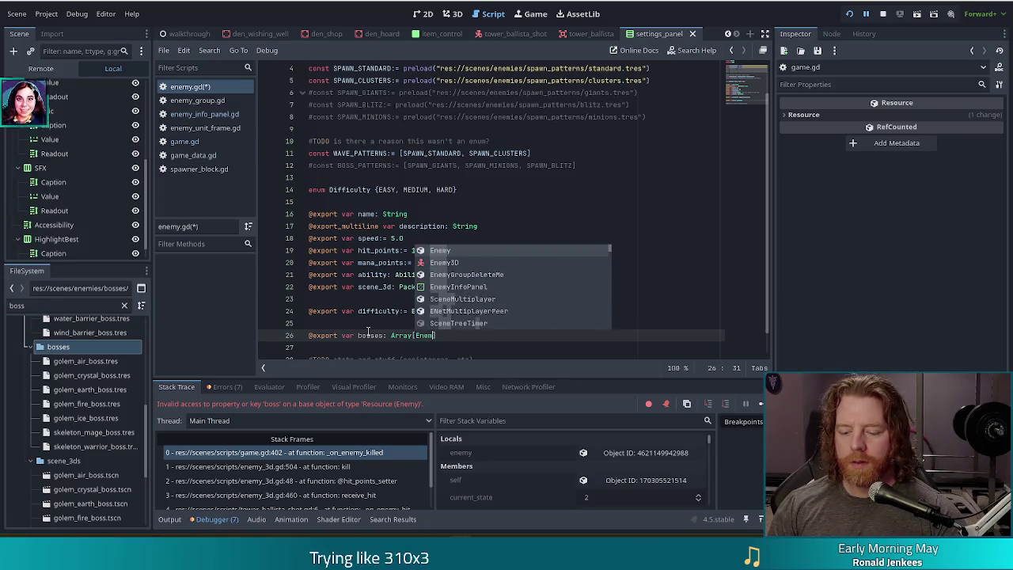
type("]")
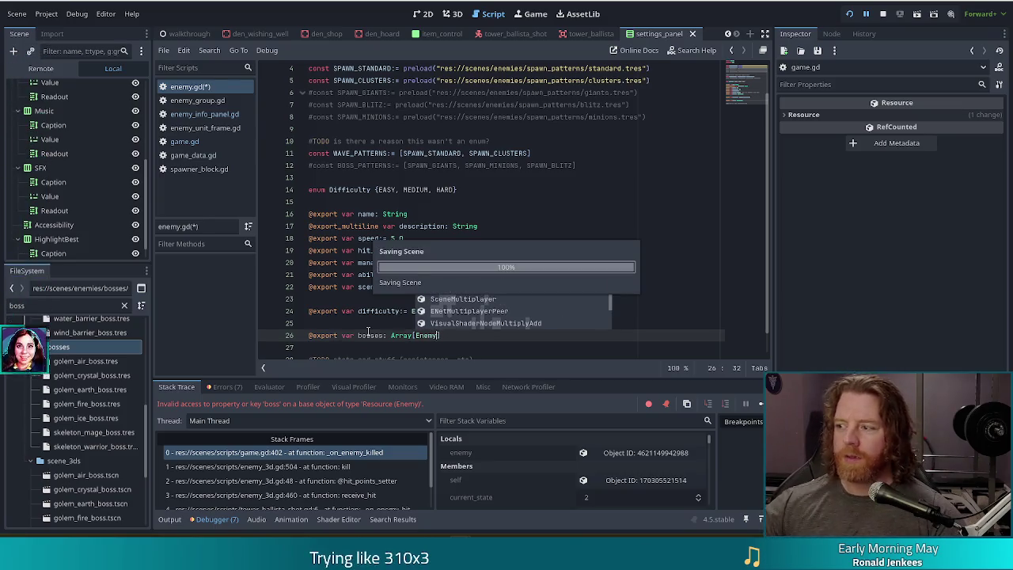
key("ctrl+s")
left_click(368, 286)
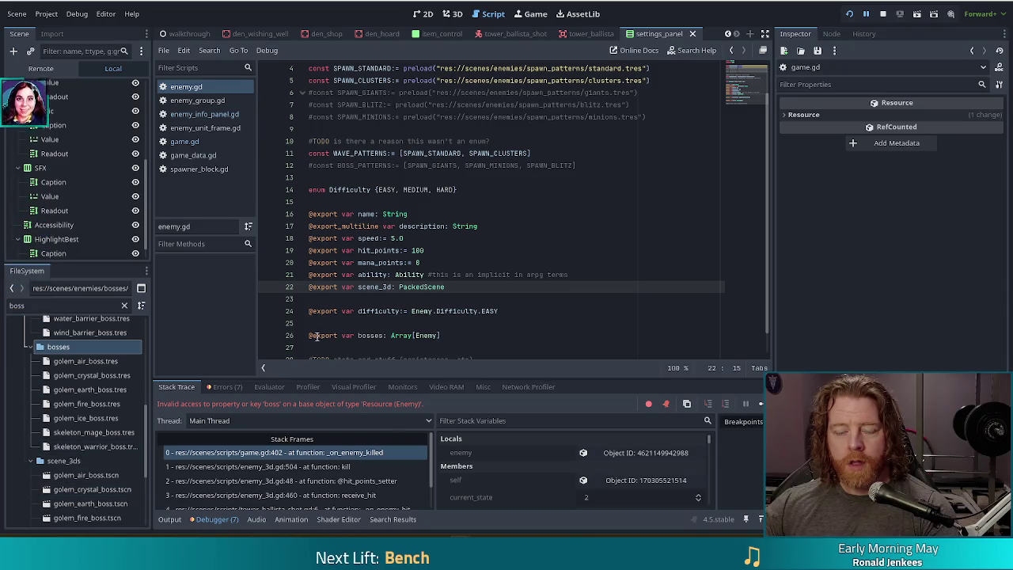
left_click(94, 377)
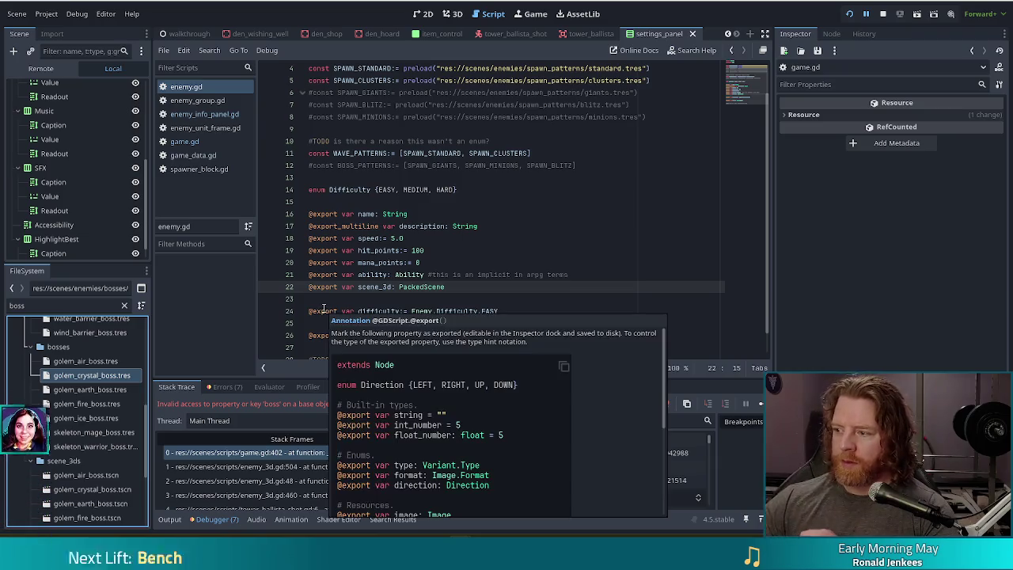
scroll(109, 429, "up", 1)
scroll(109, 430, "down", 5)
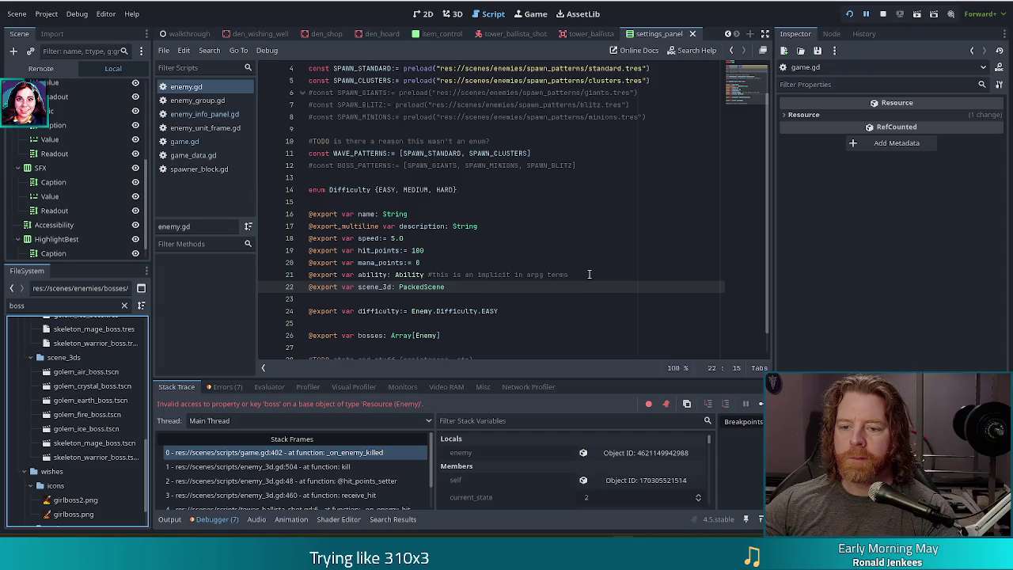
left_click(464, 286)
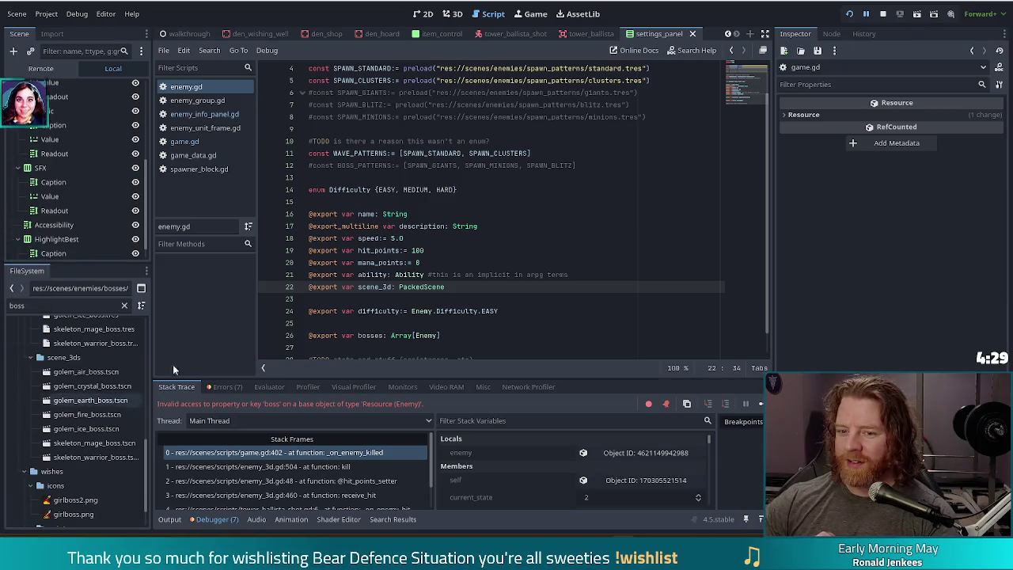
Step: Review the bosses: Array[Enemy] declaration alongside hit_points and the other exported fields
left_click(463, 335)
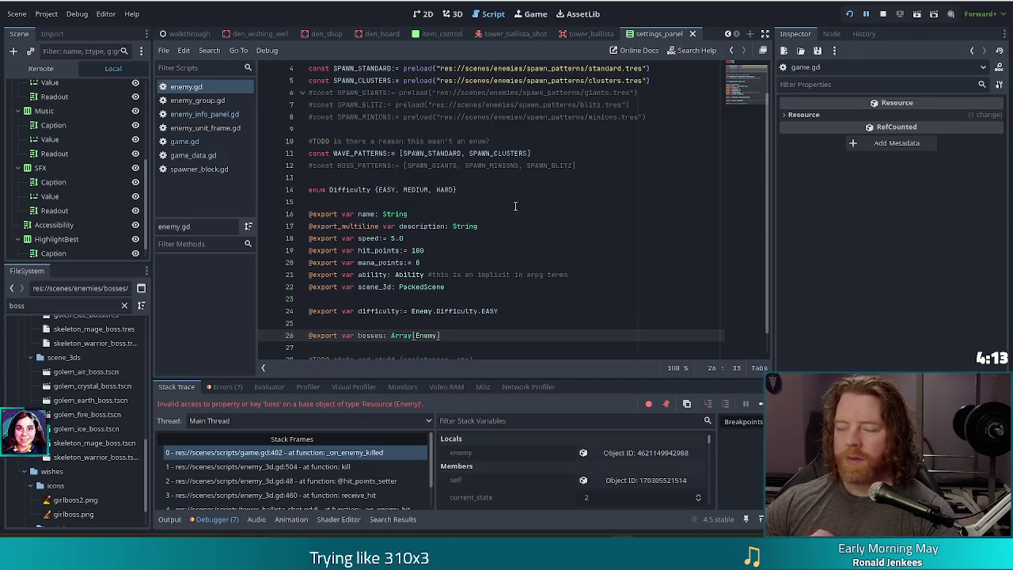
left_click(401, 250)
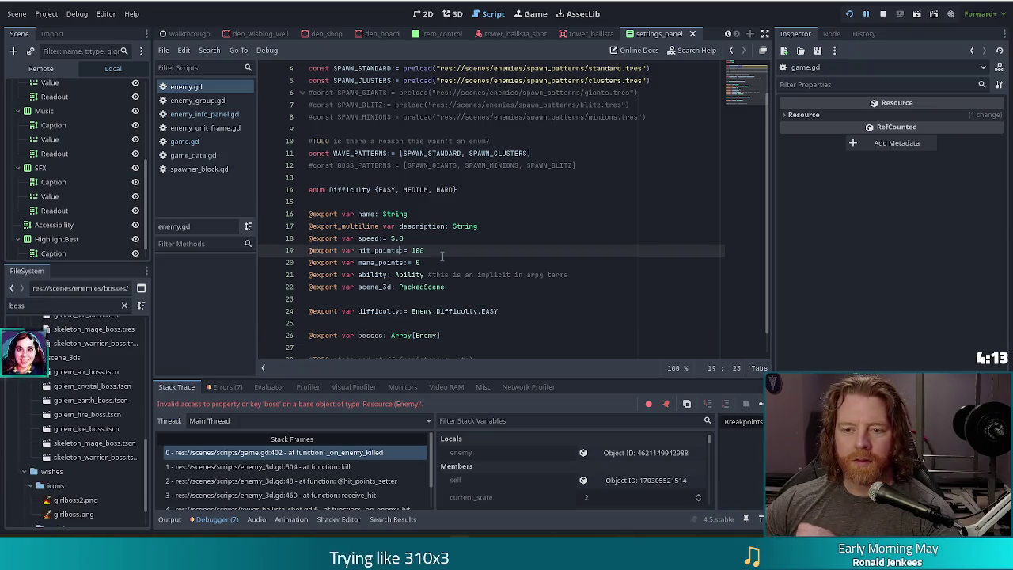
left_click(463, 324)
left_click(454, 334)
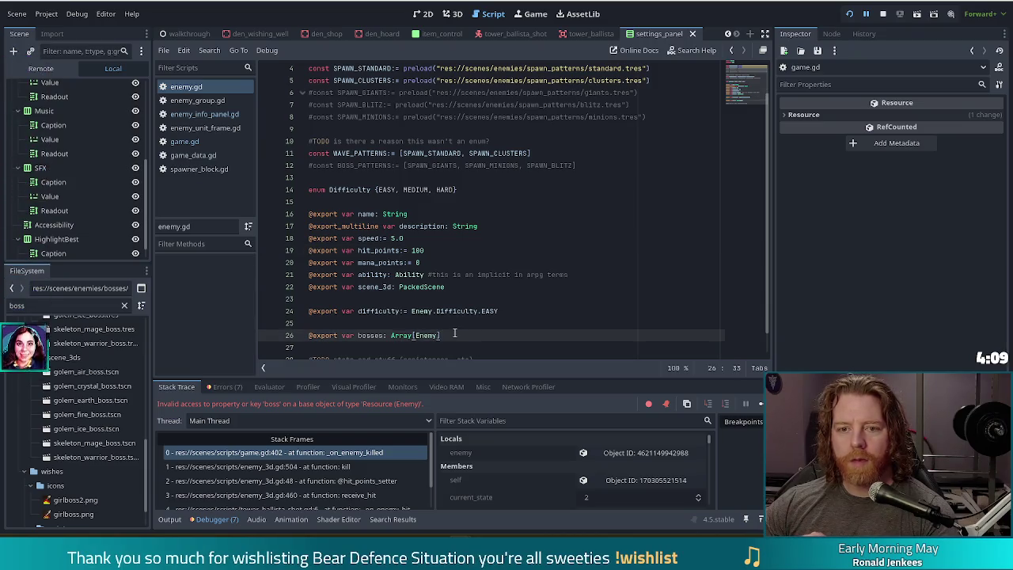
scroll(111, 399, "up", 4)
Step: Give golem_crystal_boss.tres a one-element Bosses array holding golem_crystal_boss.tres
double_click(94, 376)
left_click(934, 318)
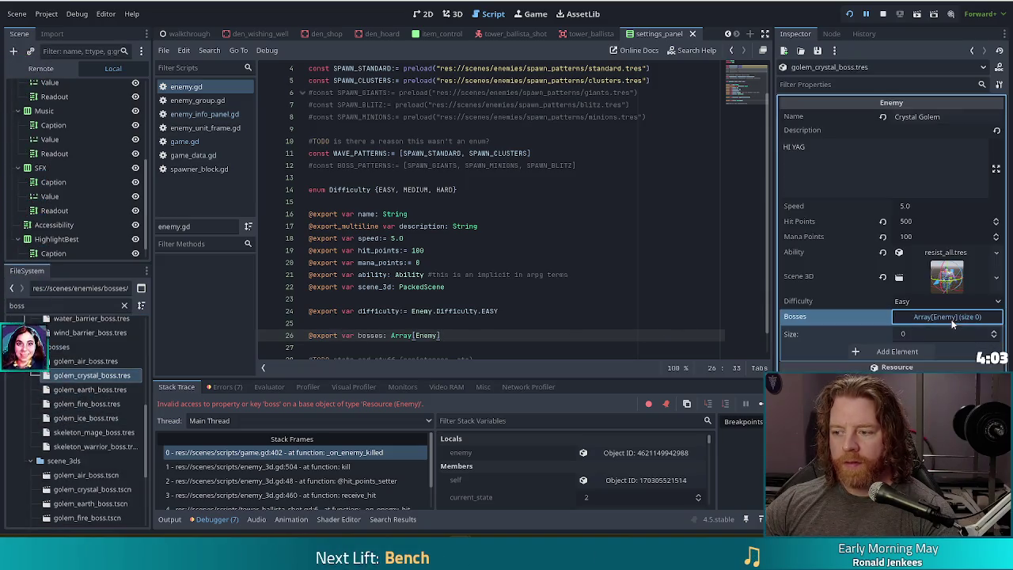
left_click(885, 352)
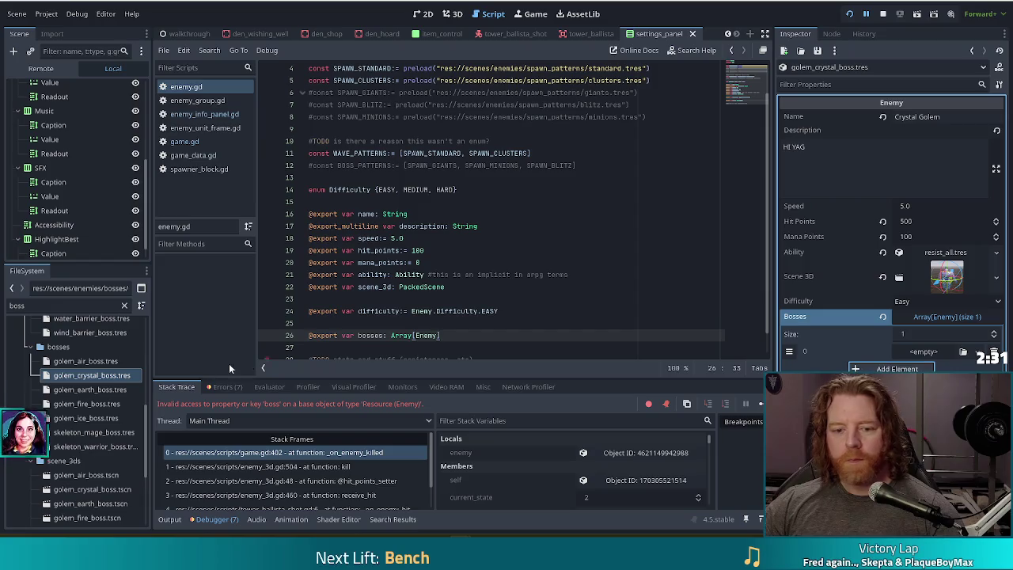
scroll(119, 388, "up", 3)
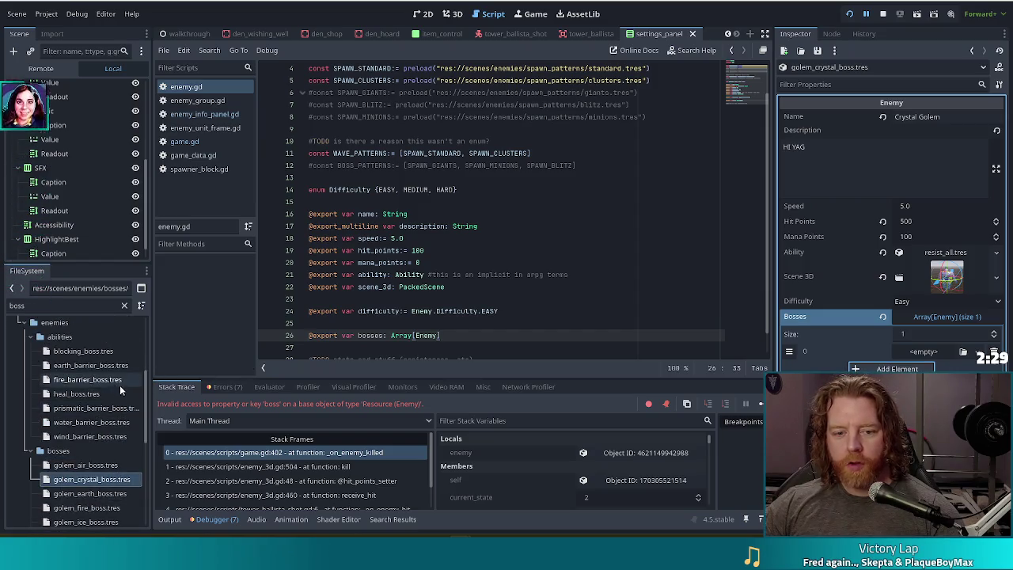
scroll(119, 392, "down", 4)
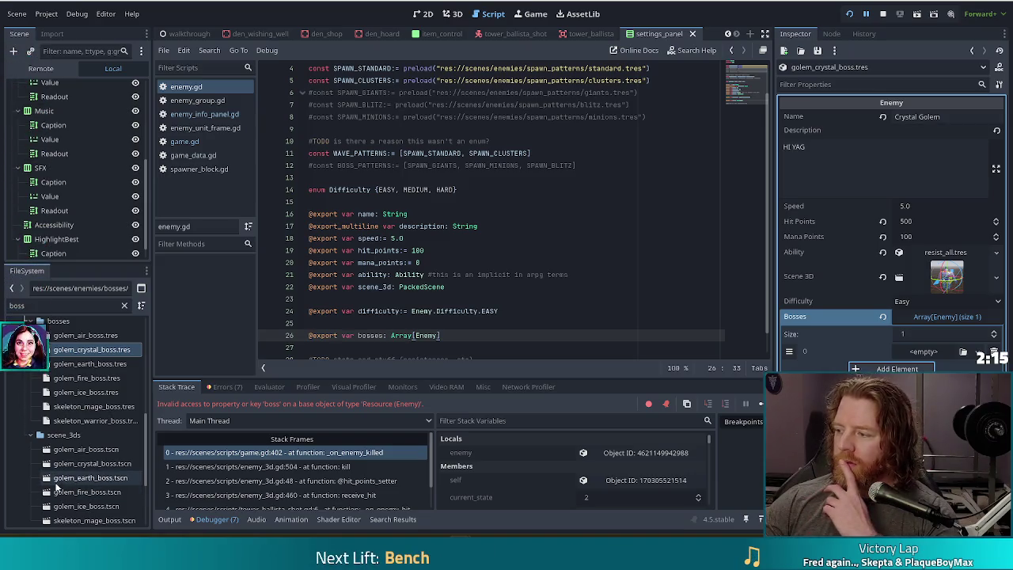
scroll(101, 456, "up", 2)
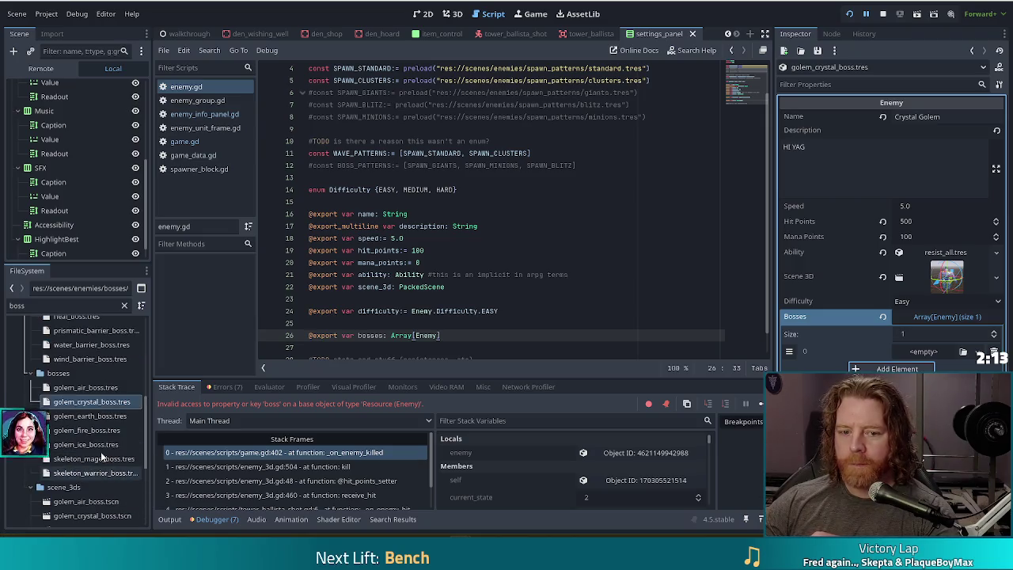
mouse_move(95, 402)
left_mouse_down()
mouse_move(871, 395)
mouse_move(742, 359)
mouse_move(915, 355)
left_mouse_up()
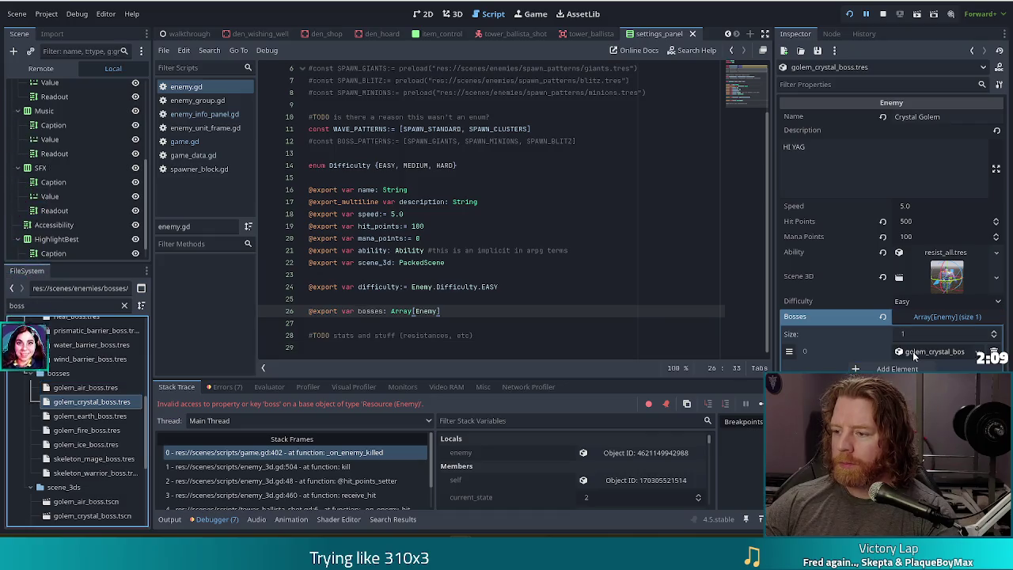
left_click(478, 287)
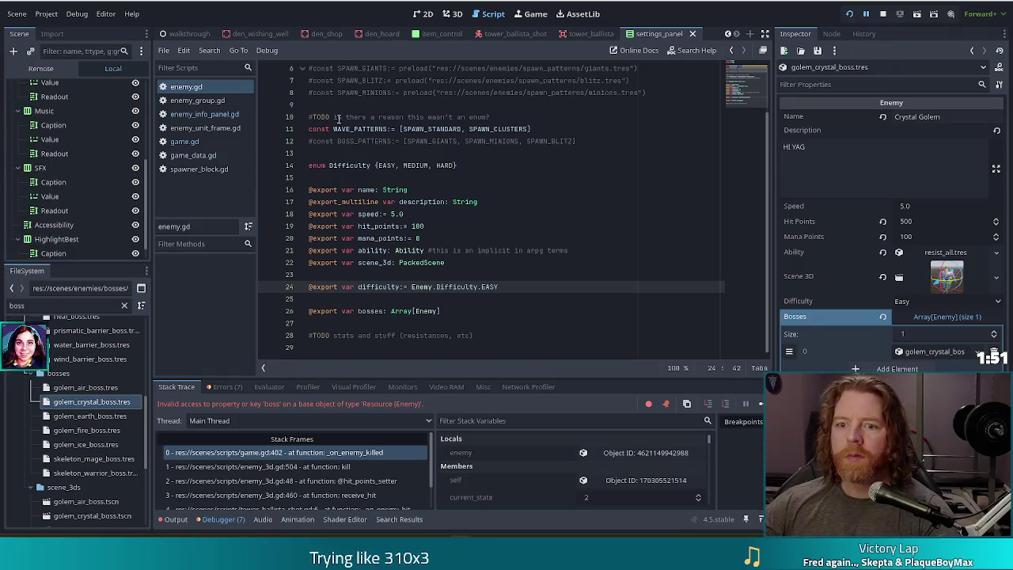
left_click(484, 310)
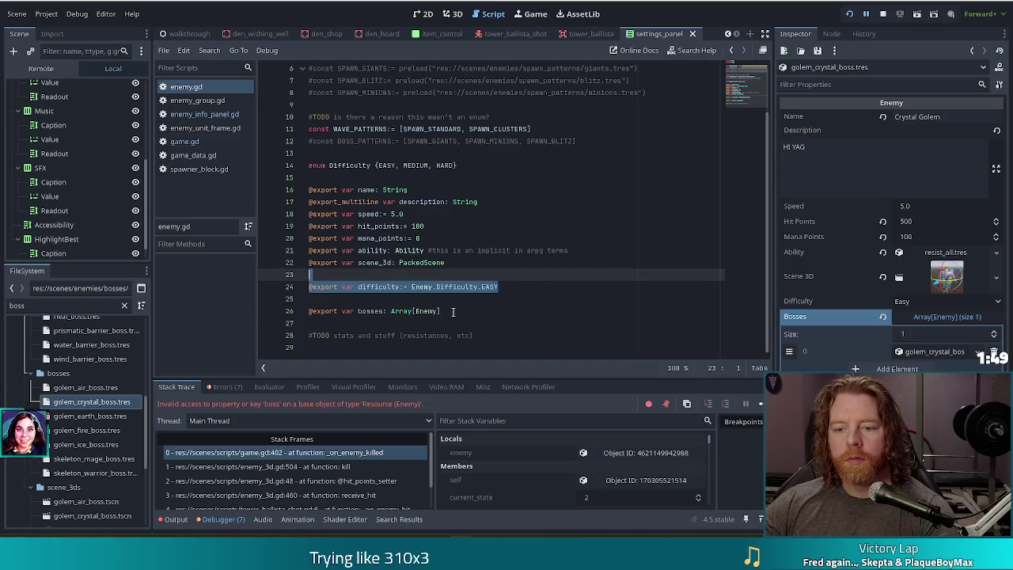
scroll(423, 232, "up", 2)
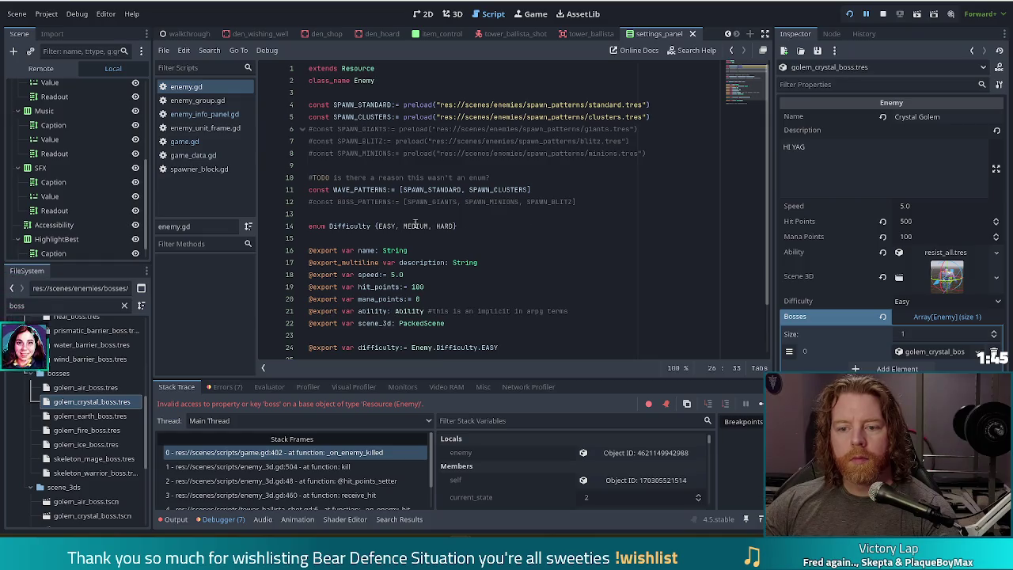
left_click(378, 226)
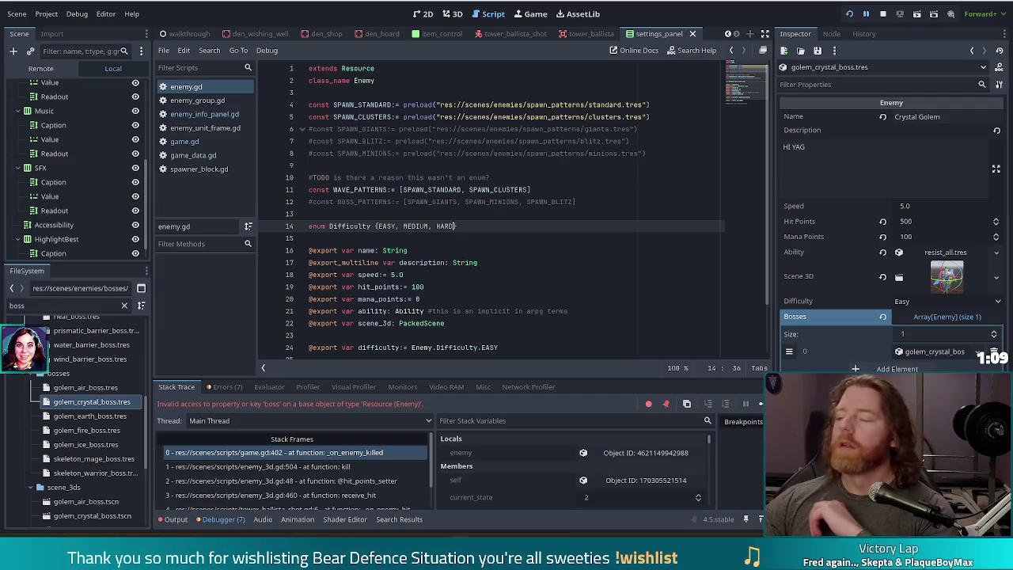
Step: Move the YouTube Music window, playing Kalimba, over the script editor
key("Right")
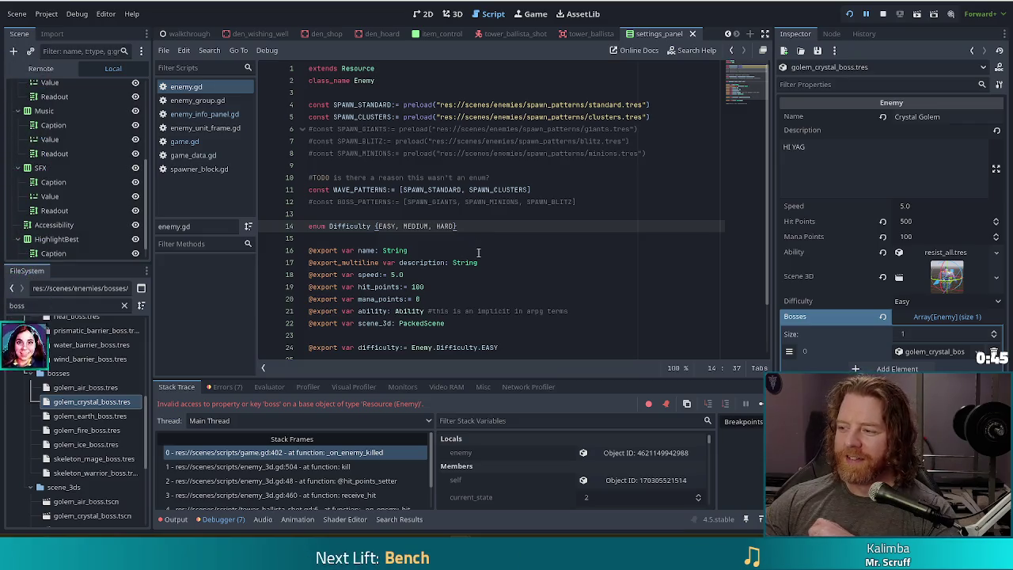
mouse_move(466, 261)
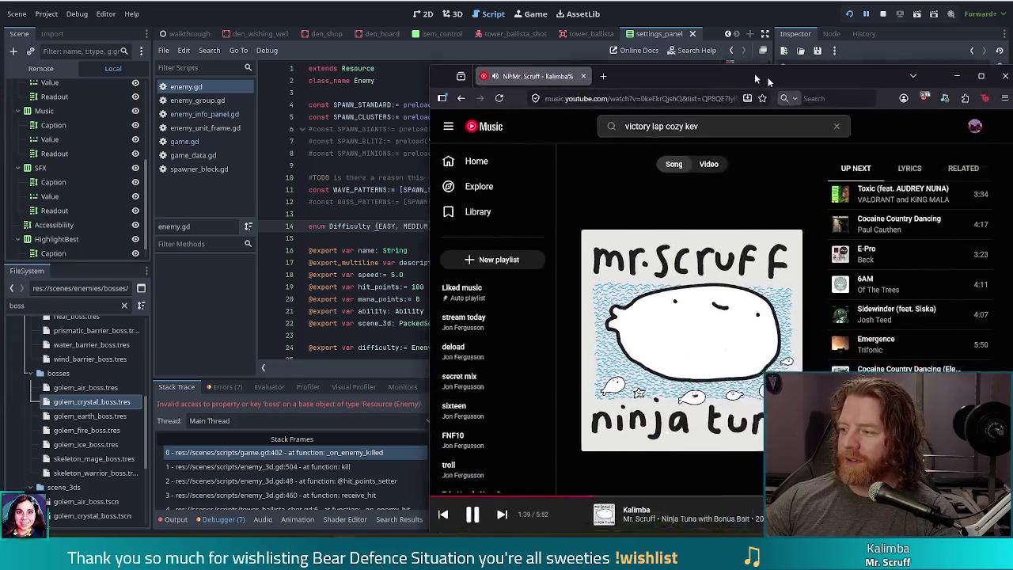
mouse_move(774, 24)
left_mouse_down()
mouse_move(605, 44)
mouse_move(599, 53)
left_mouse_up()
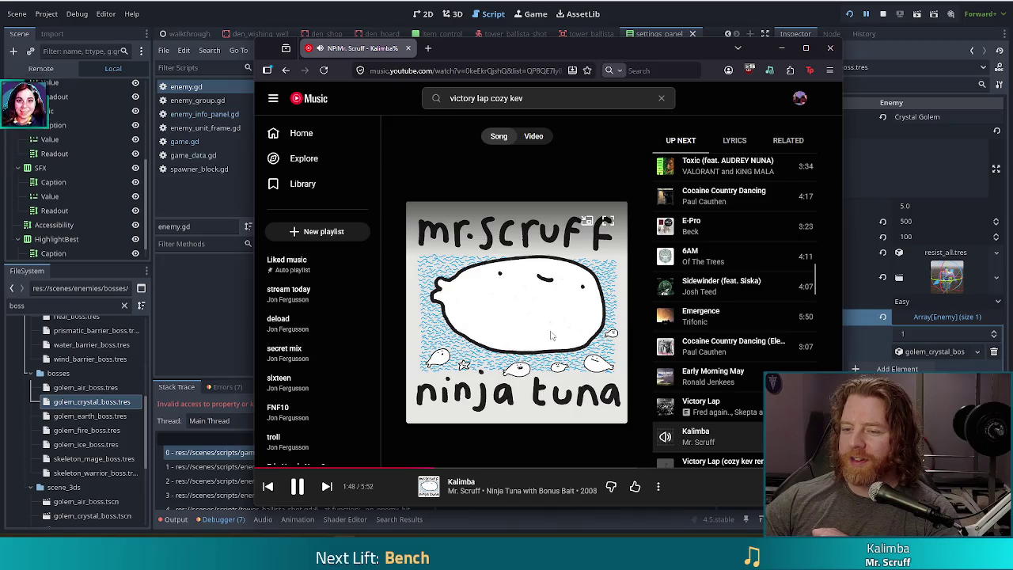
Step: Drag the YouTube Music window off the right edge so enemy.gd is visible again
mouse_move(631, 49)
left_mouse_down()
mouse_move(804, 76)
mouse_move(1012, 79)
left_mouse_up()
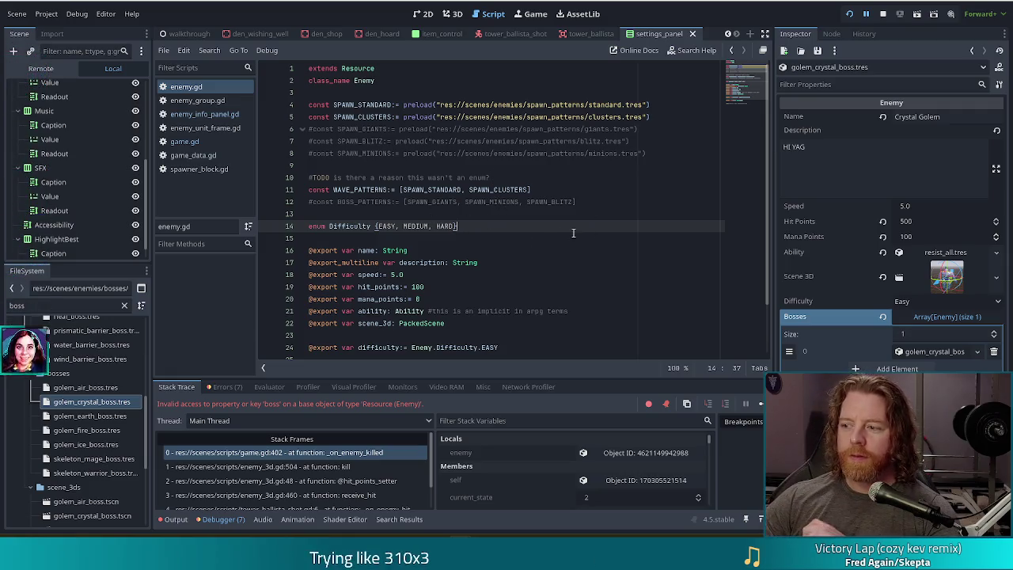
scroll(566, 230, "down", 2)
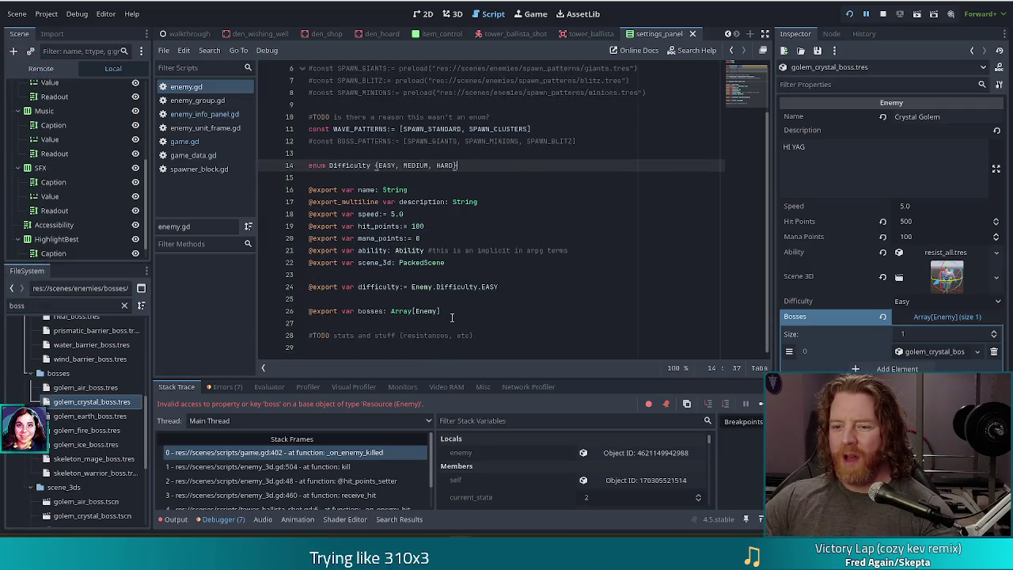
key("Return")
key("Return")
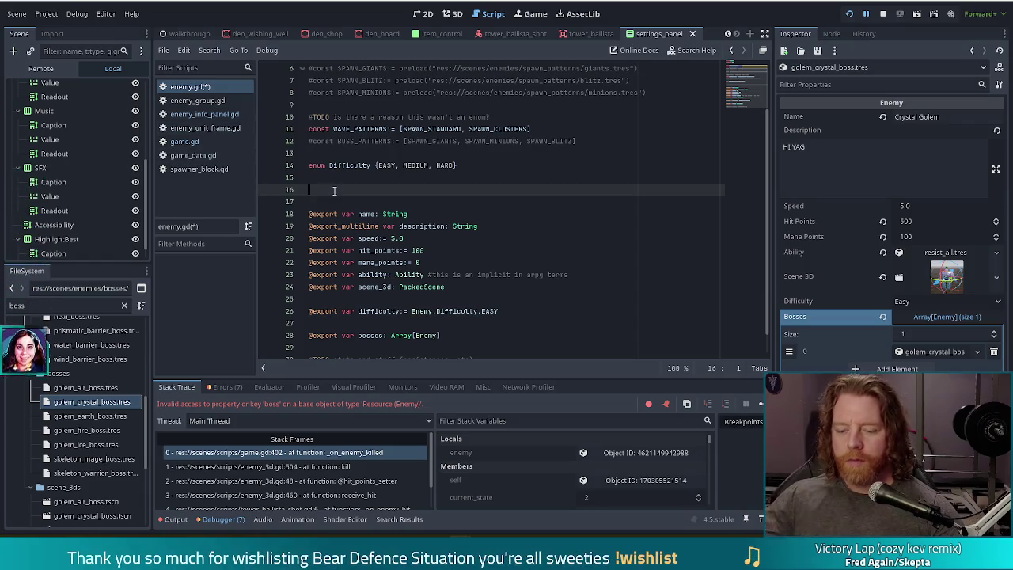
type("@")
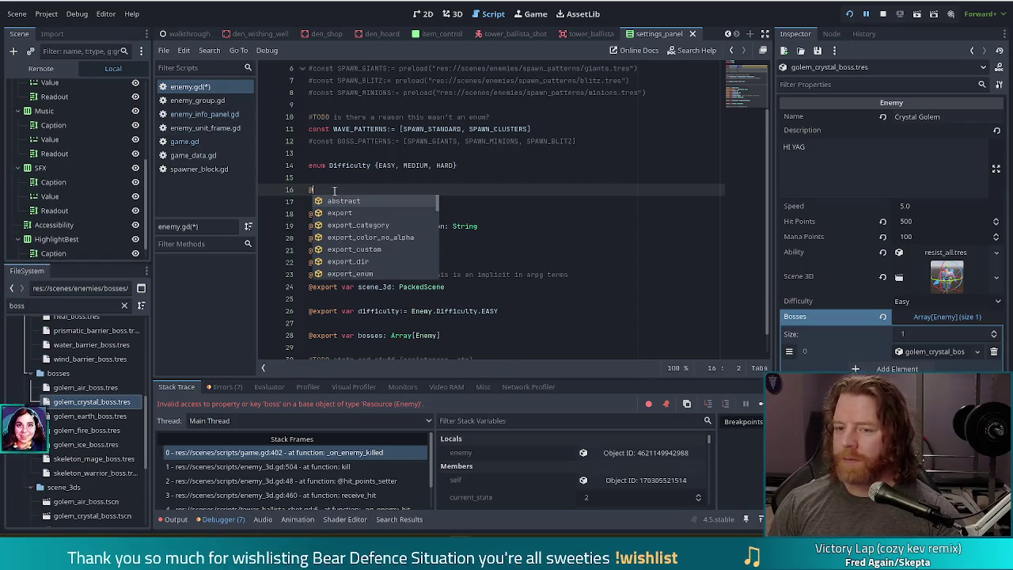
type("export ")
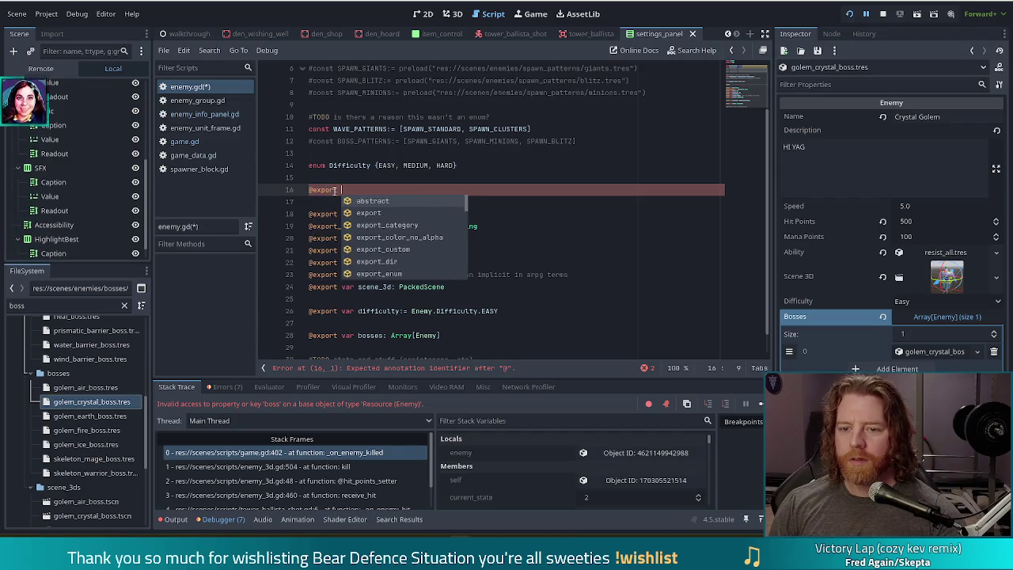
type("var is_boss:= false")
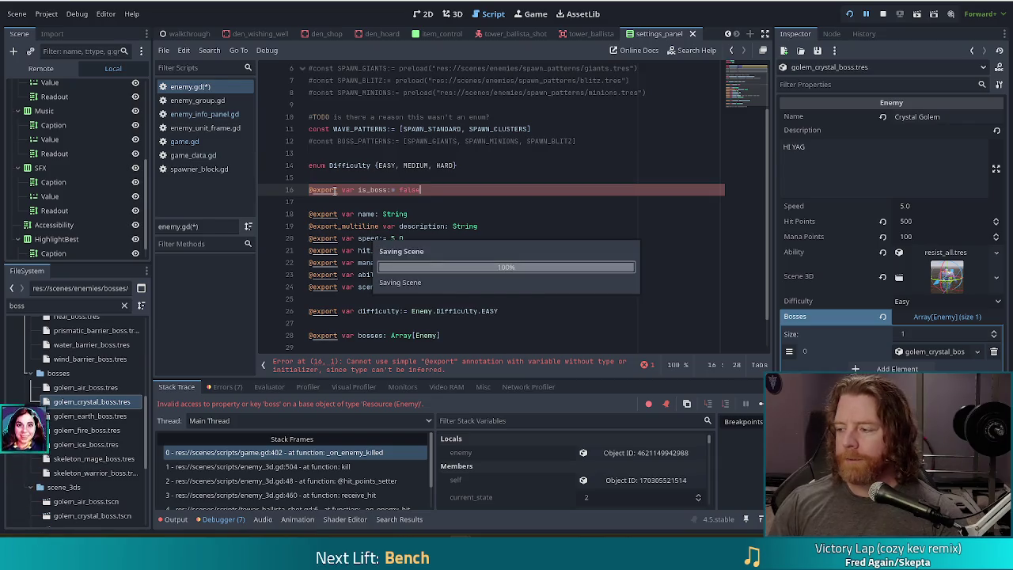
Step: Save enemy.gd, turn on Is Boss for the Crystal Golem, and reset its Bosses array to empty
key("ctrl+s")
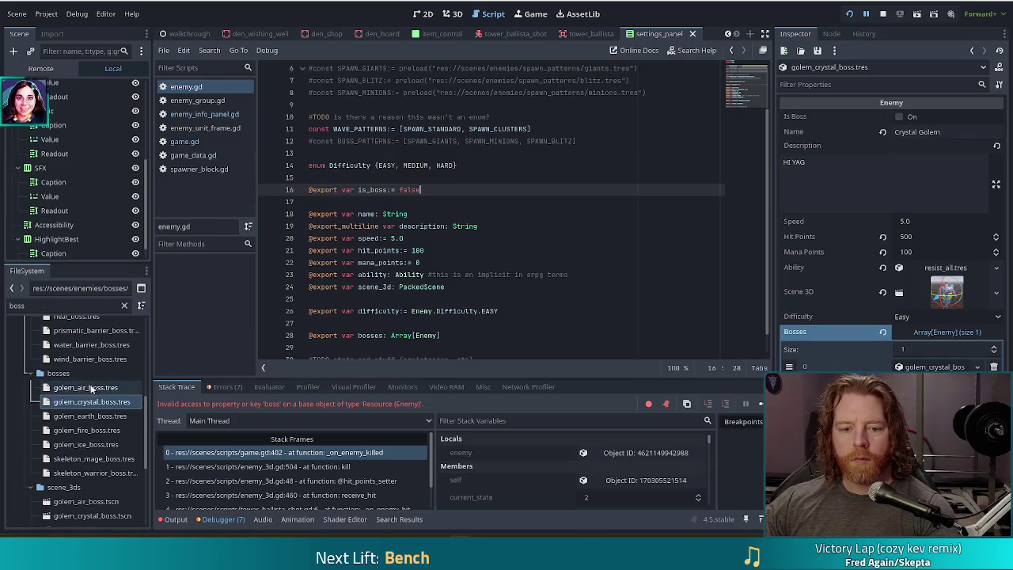
left_click(90, 402)
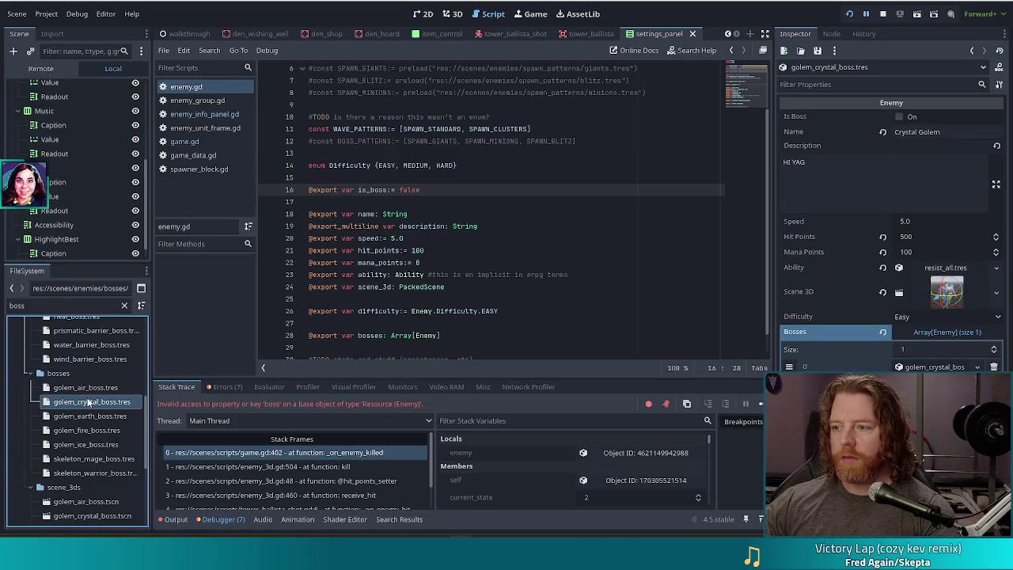
left_click(899, 117)
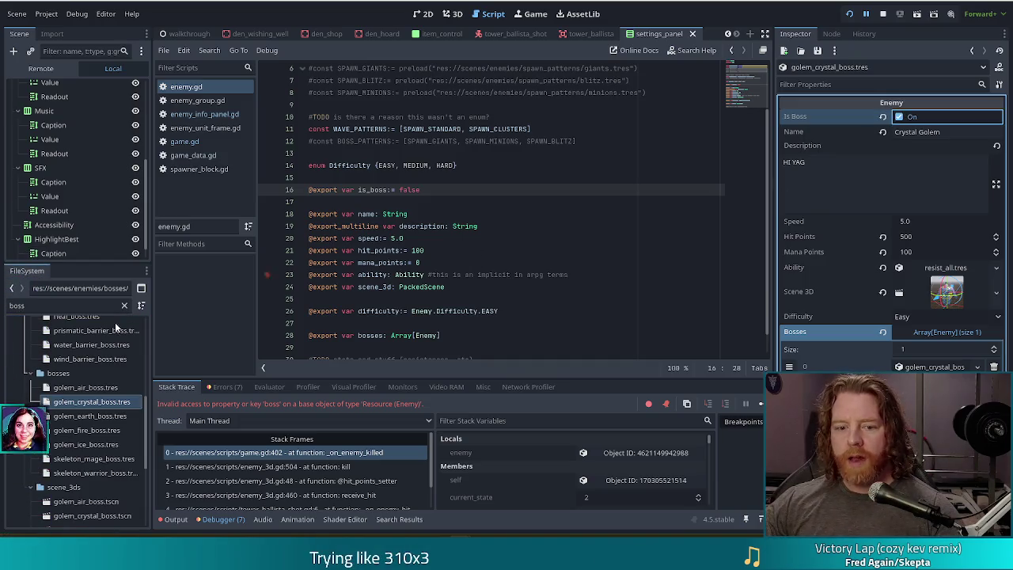
left_click(96, 400)
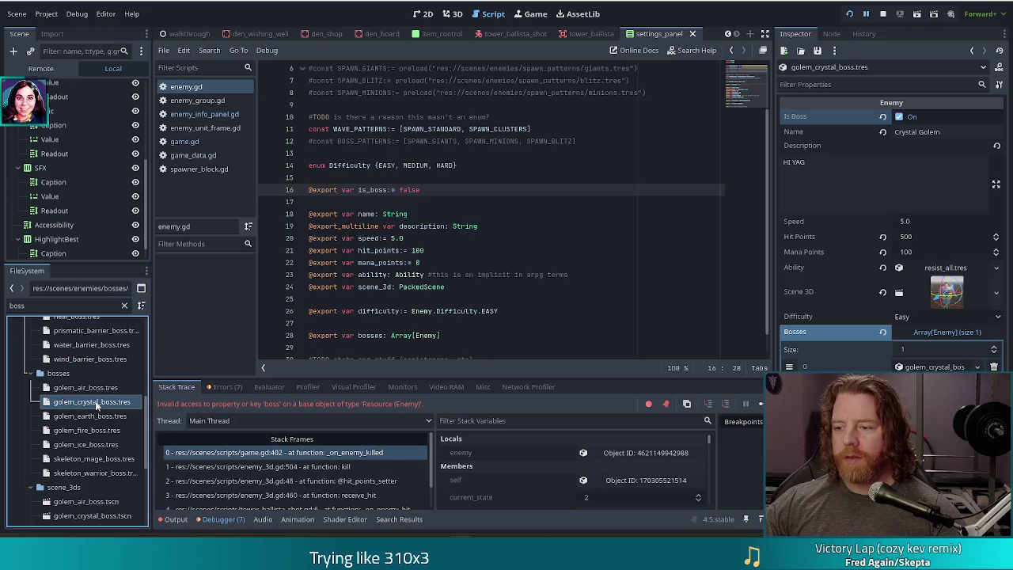
left_click(883, 333)
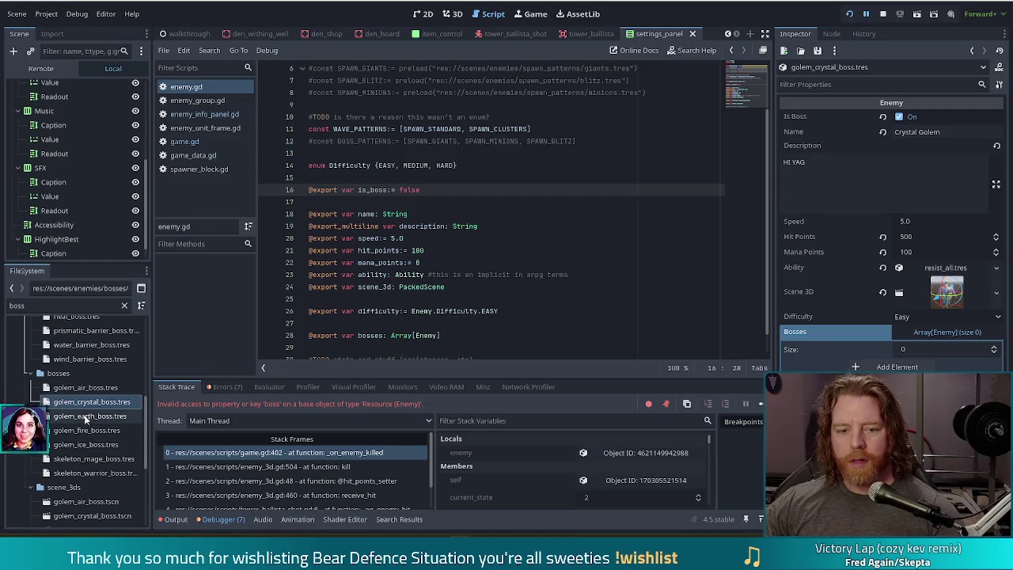
scroll(96, 409, "up", 3)
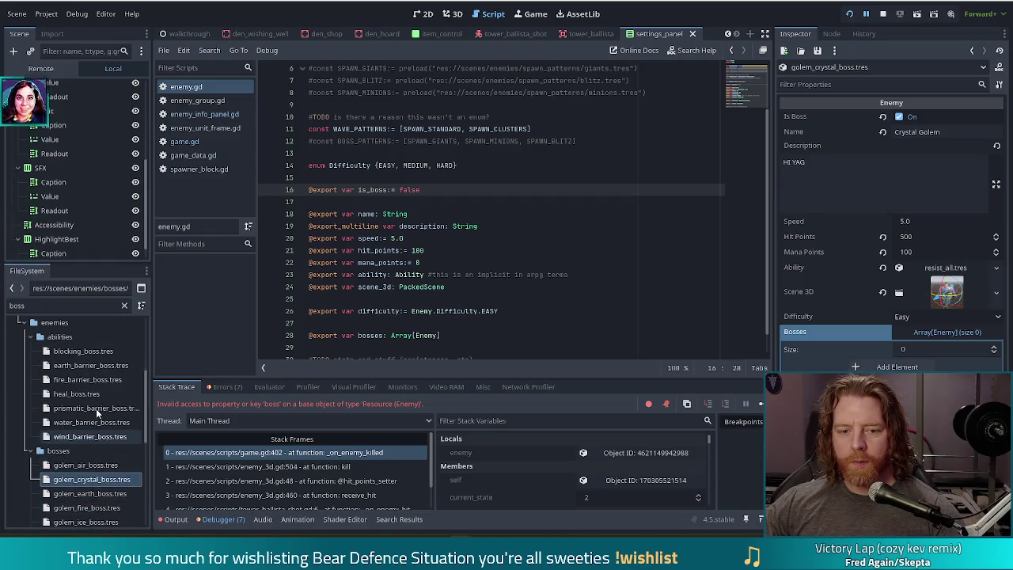
Step: Filter the FileSystem dock for 'crystal' to list the crystal-related files
scroll(96, 408, "down", 8)
left_click_drag(32, 305, 2, 305)
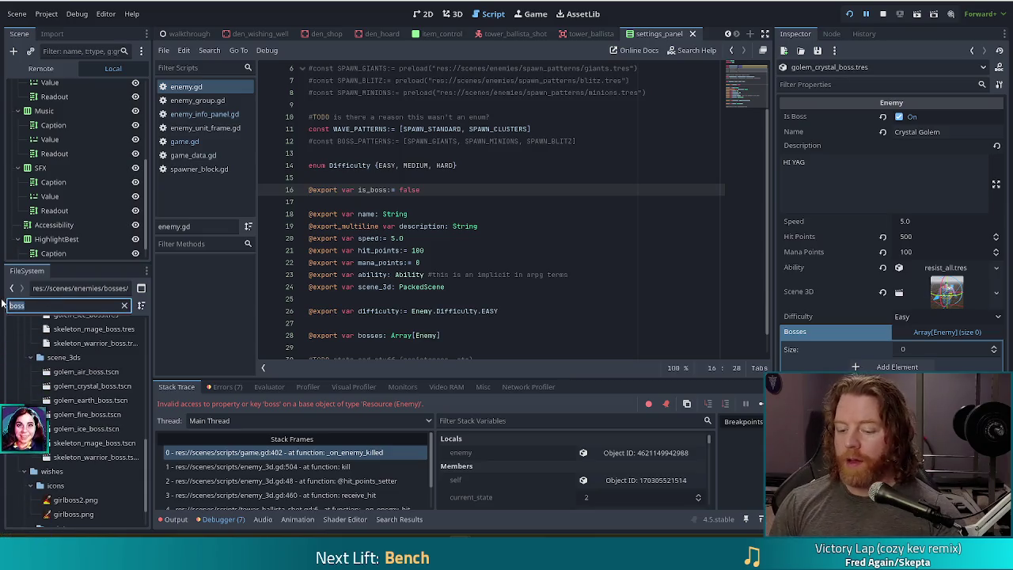
type("crystal")
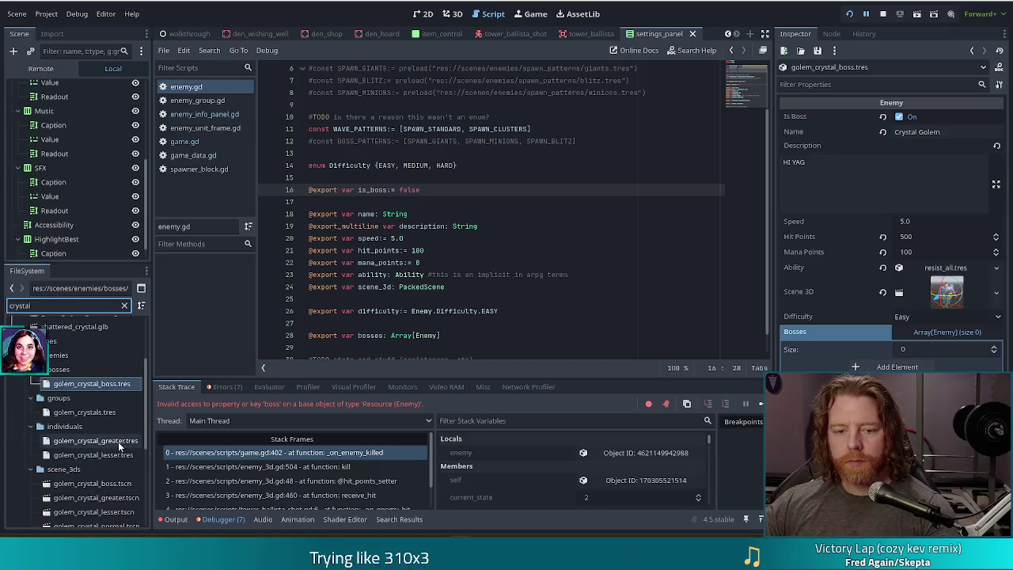
scroll(118, 435, "up", 3)
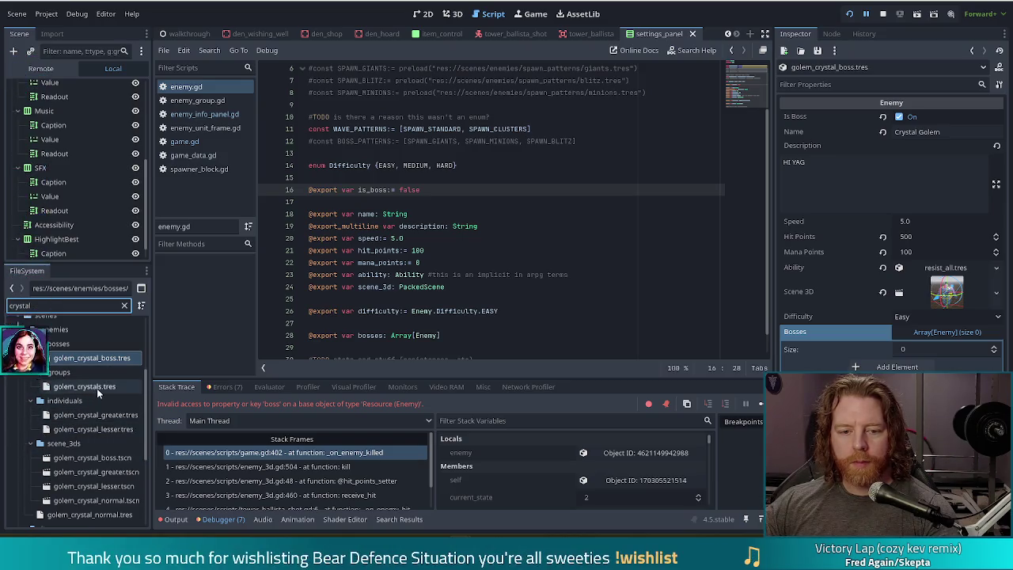
scroll(102, 417, "down", 5)
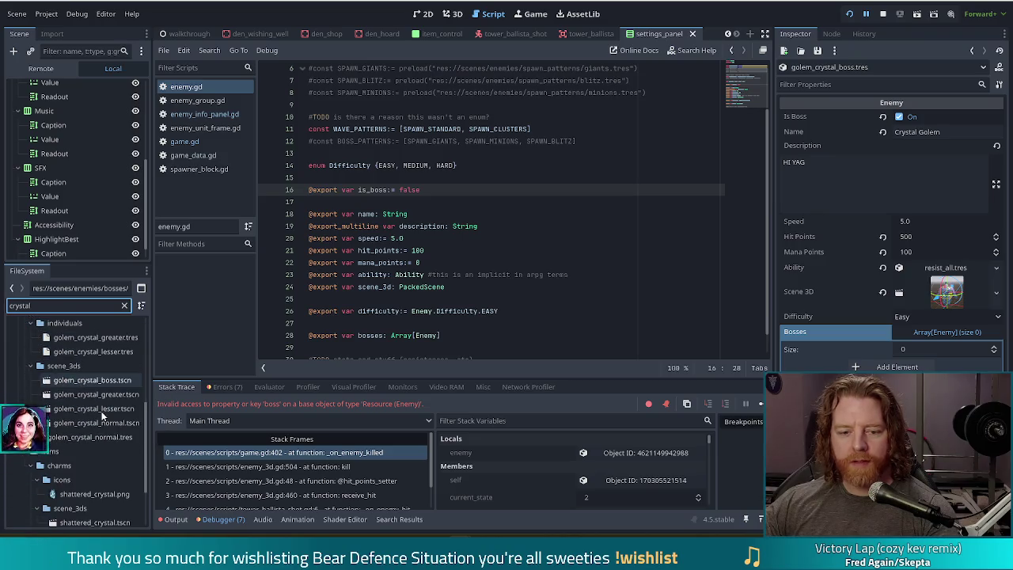
scroll(102, 417, "up", 4)
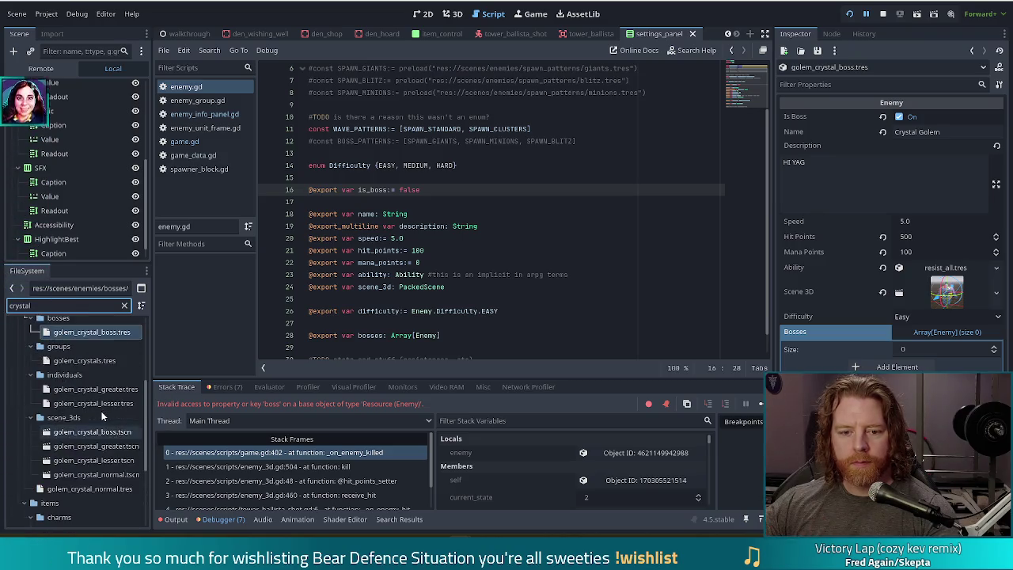
Step: Refine the filter from golem_crystal to golem_crystal_nor, showing the normal golem's .glb, .tscn and .tres files
type("golem_crystal")
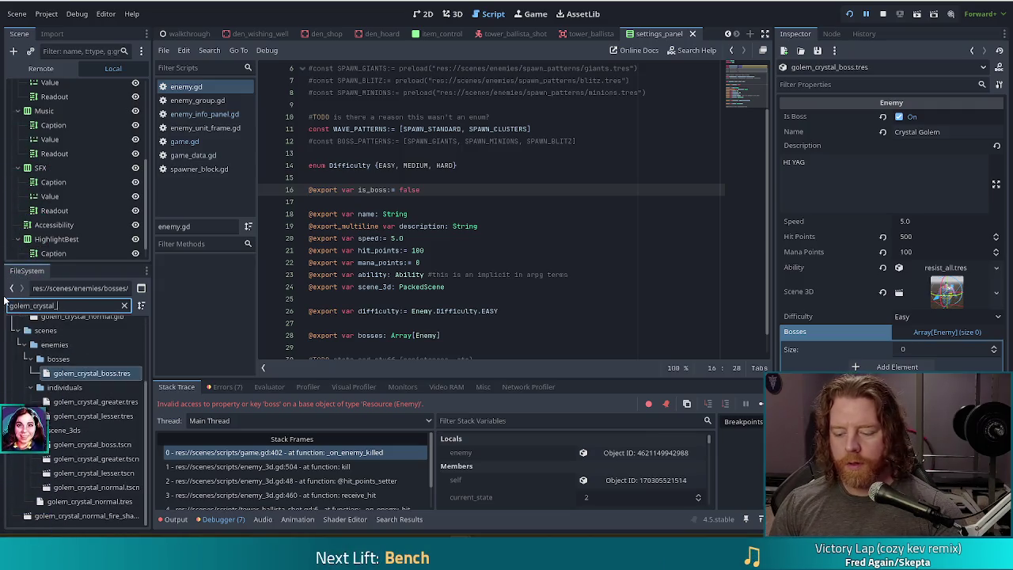
type("_no")
key("BackSpace")
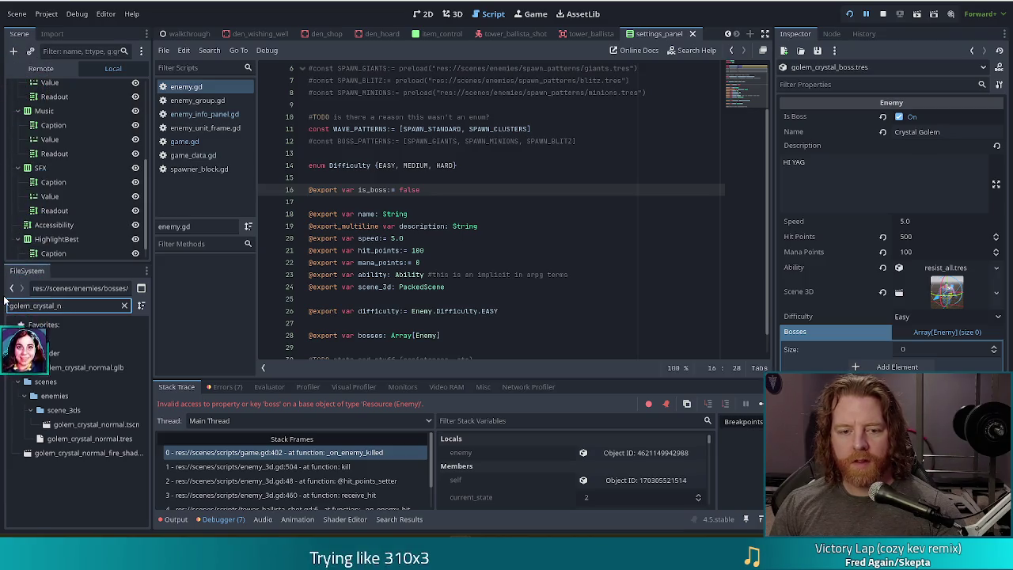
key("BackSpace")
key("BackSpace")
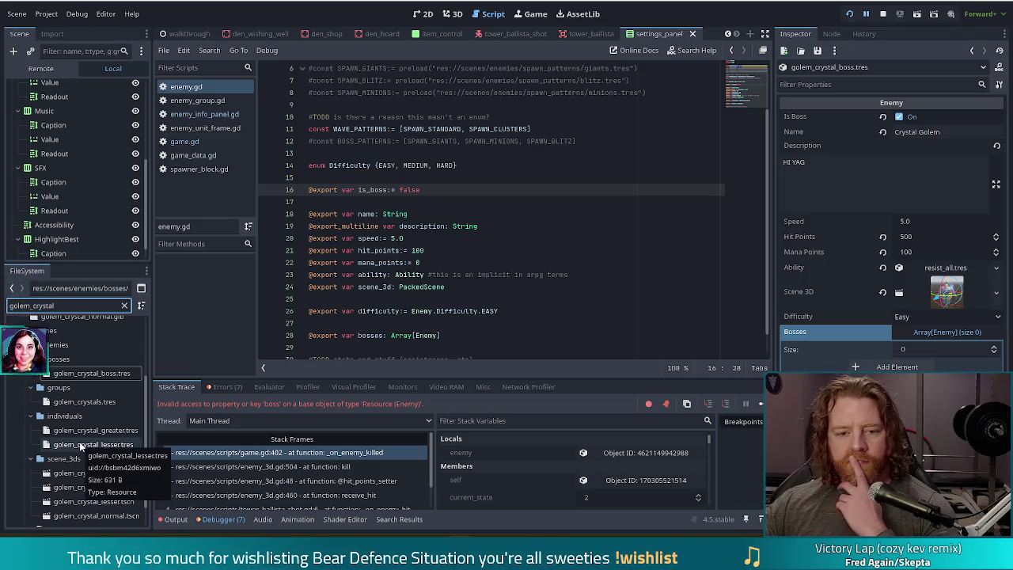
left_click(85, 377)
scroll(111, 372, "up", 1)
scroll(112, 375, "down", 3)
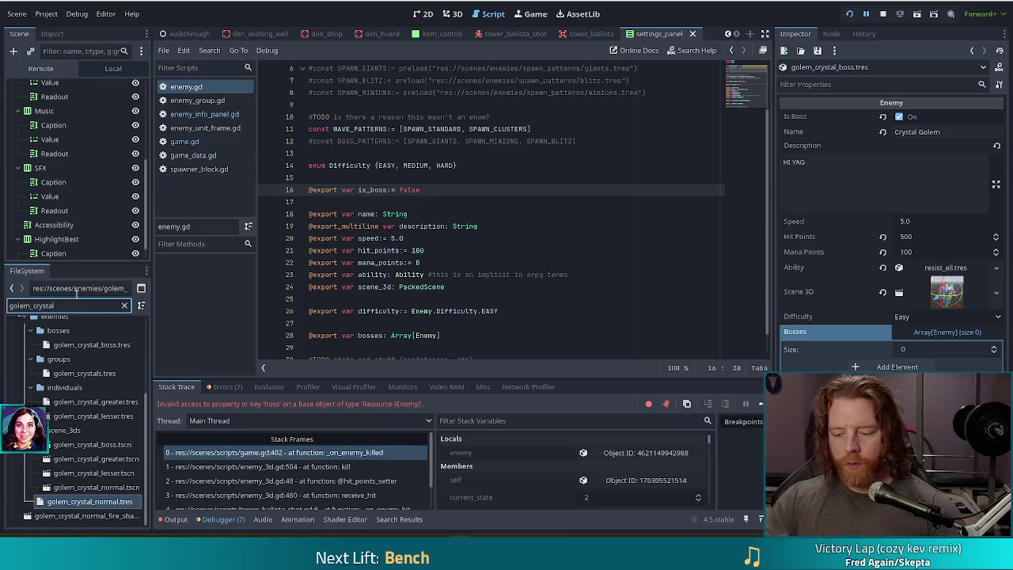
type("_nor")
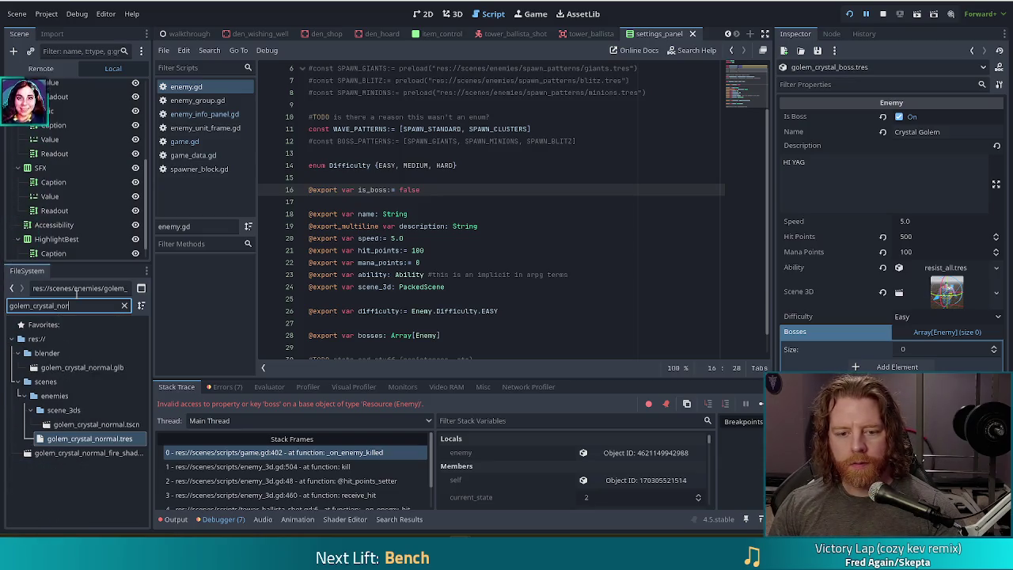
Step: Select golem_crystal_normal.tres and change the file filter to find the boss resource
left_click(114, 438)
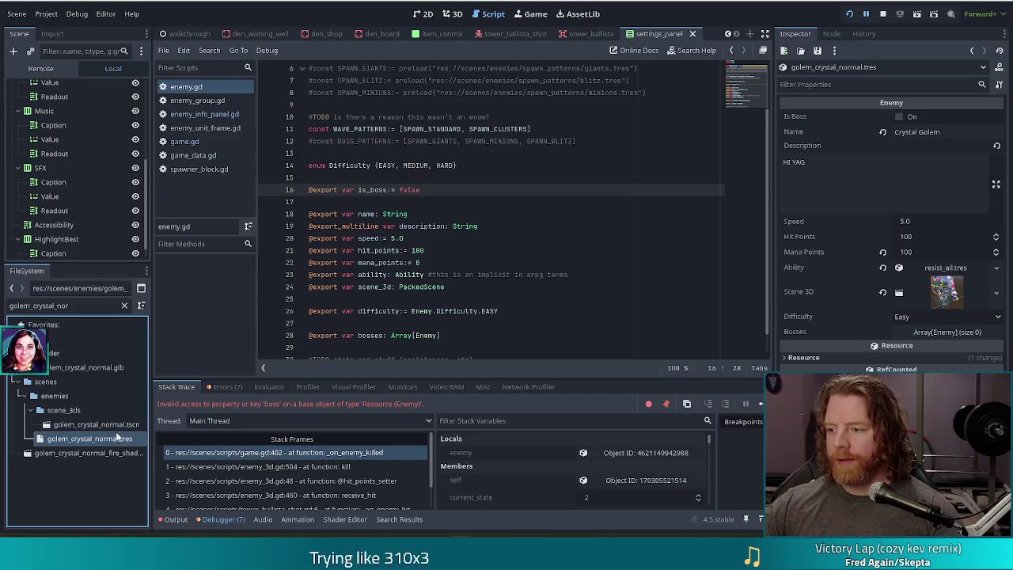
left_click(91, 306)
key("BackSpace")
key("BackSpace")
key("BackSpace")
type("boss")
Step: Add one element to the Bosses array and fill it with golem_crystal_boss.tres
left_click_drag(91, 424, 947, 331)
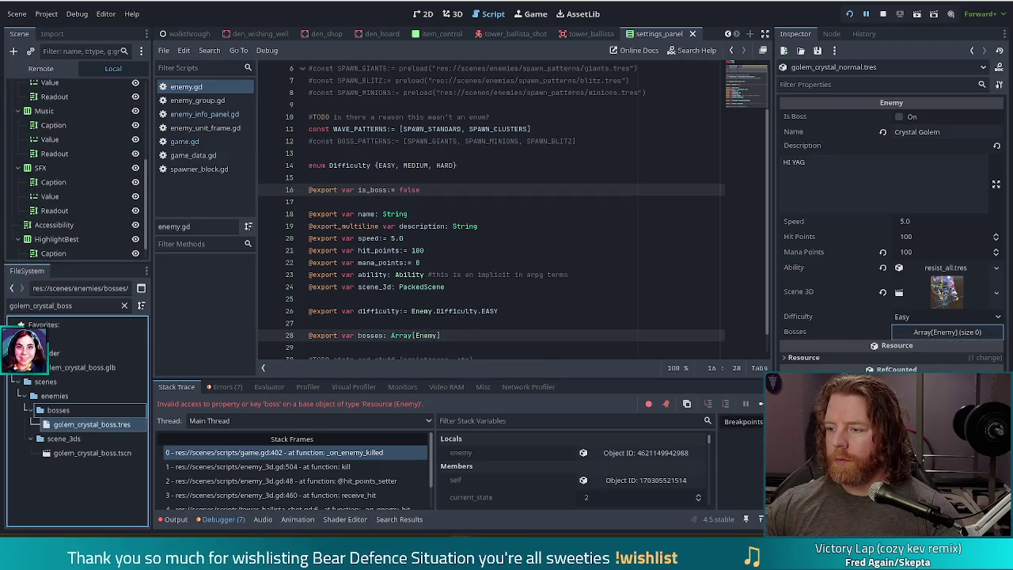
left_click(940, 333)
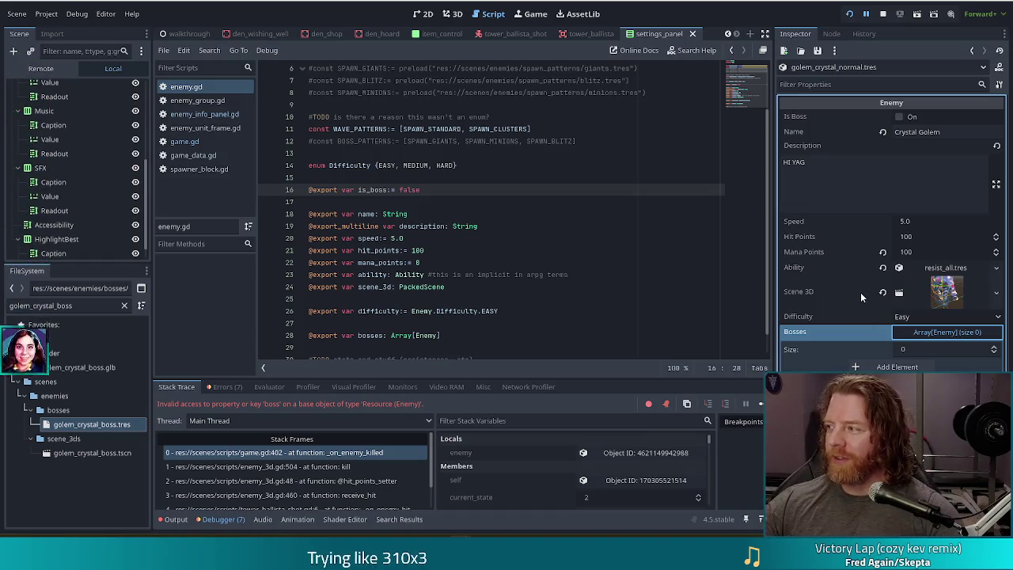
left_click(897, 367)
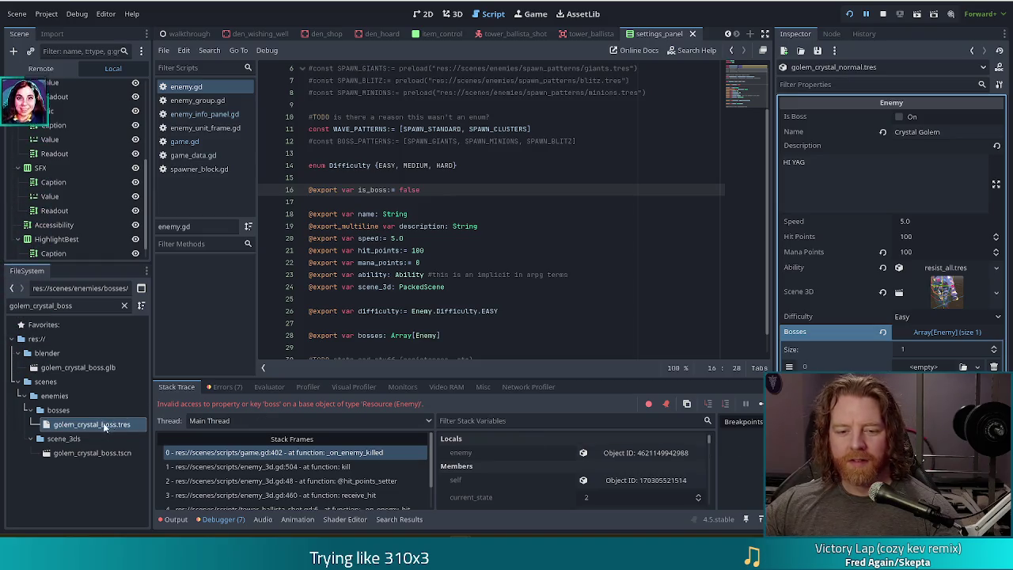
left_click_drag(110, 425, 923, 367)
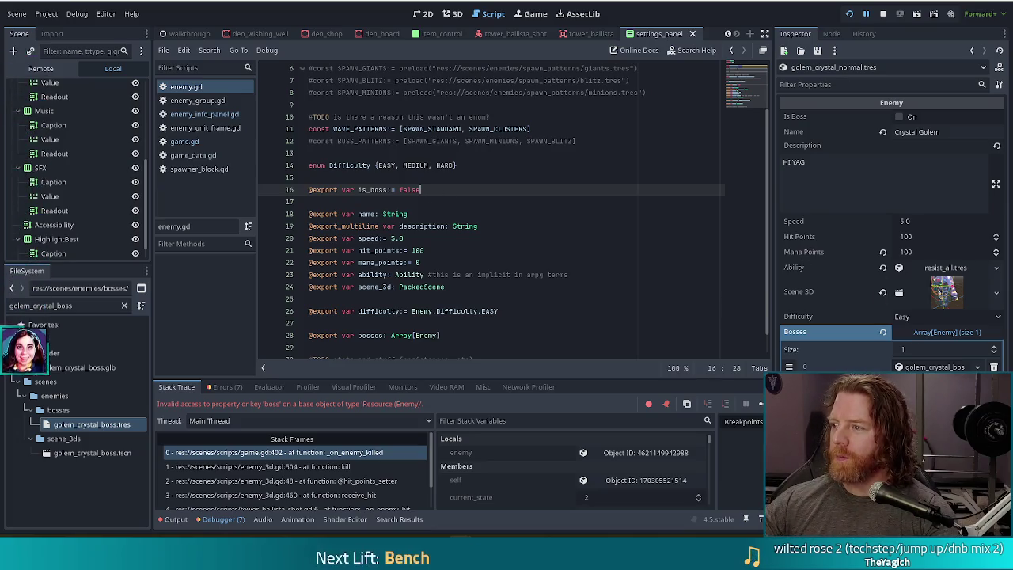
left_click(450, 226)
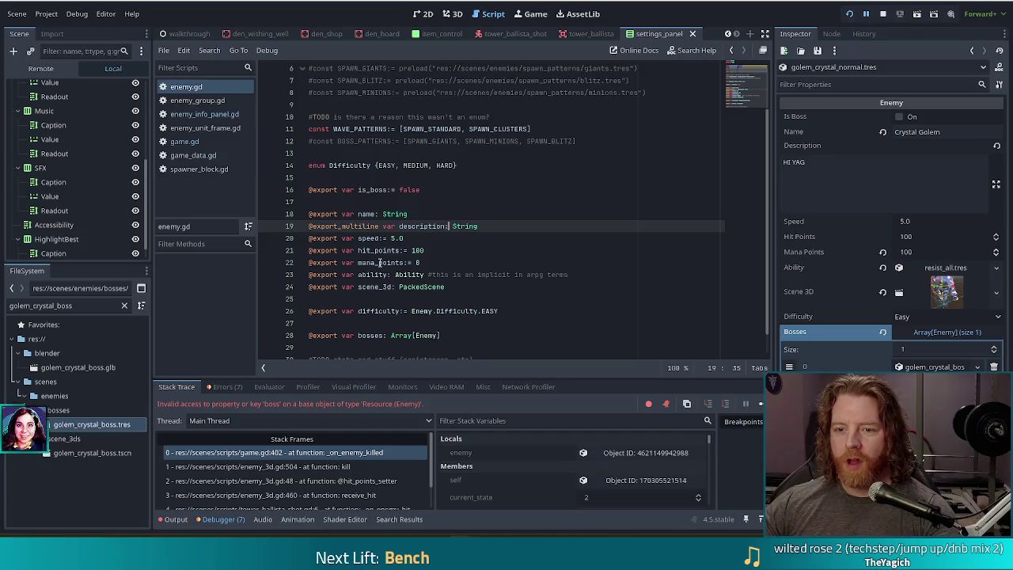
Step: In game.gd, change line 402's wave_enemy_type.boss comparison to .is_boss and save the script
scroll(502, 260, "down", 1)
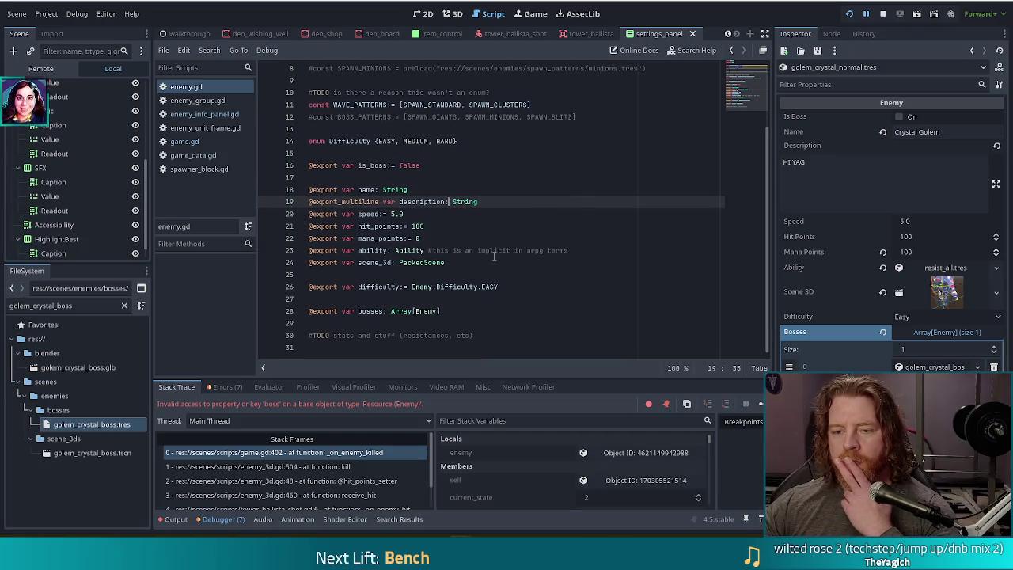
left_click(205, 114)
left_click(204, 127)
left_click(200, 142)
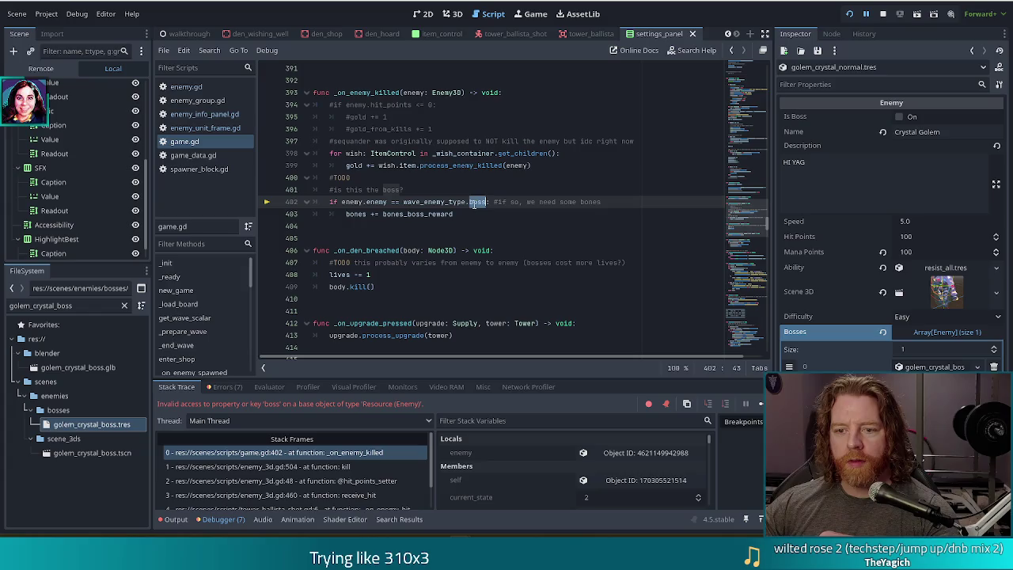
left_click(388, 201, "shift")
type(".is")
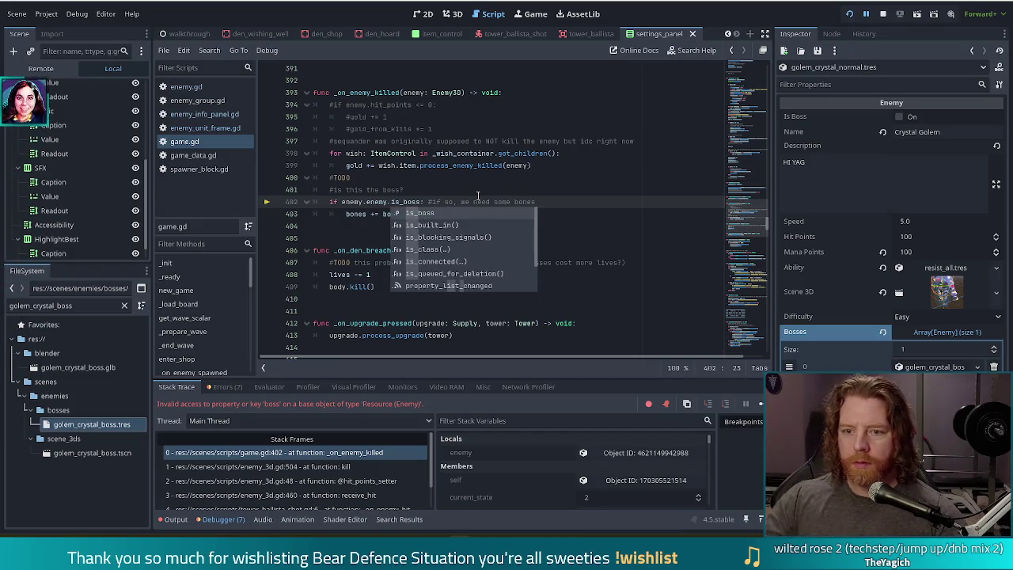
type("_")
left_click(468, 202)
key("ctrl+s")
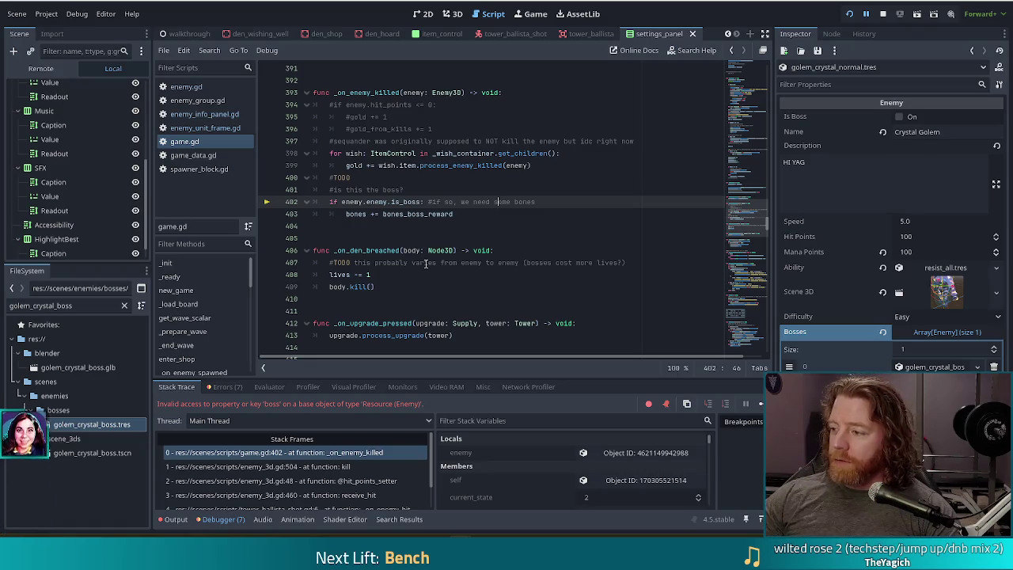
Step: Relaunch the project with Run Project for a playtest
mouse_move(435, 251)
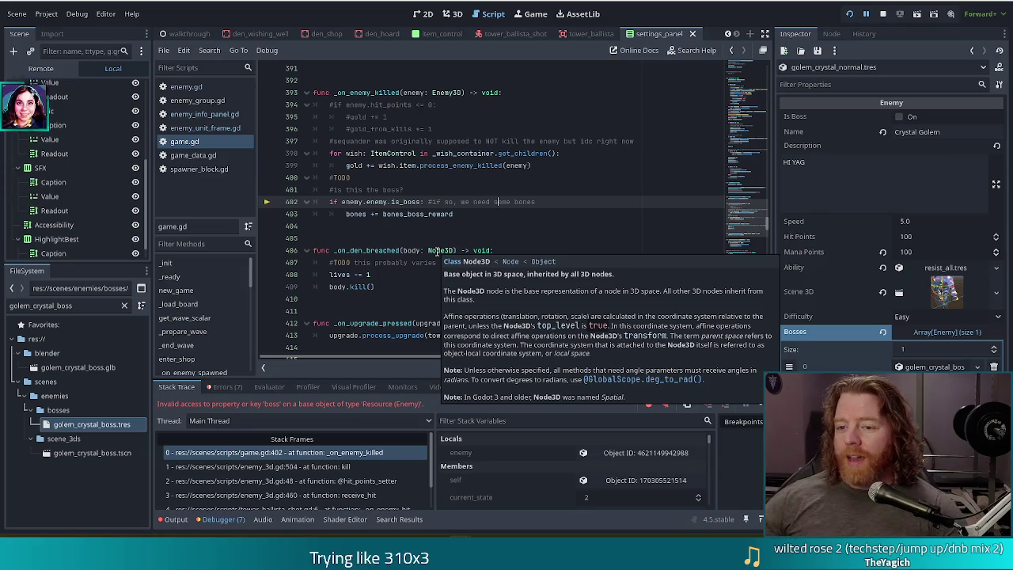
left_click(516, 215)
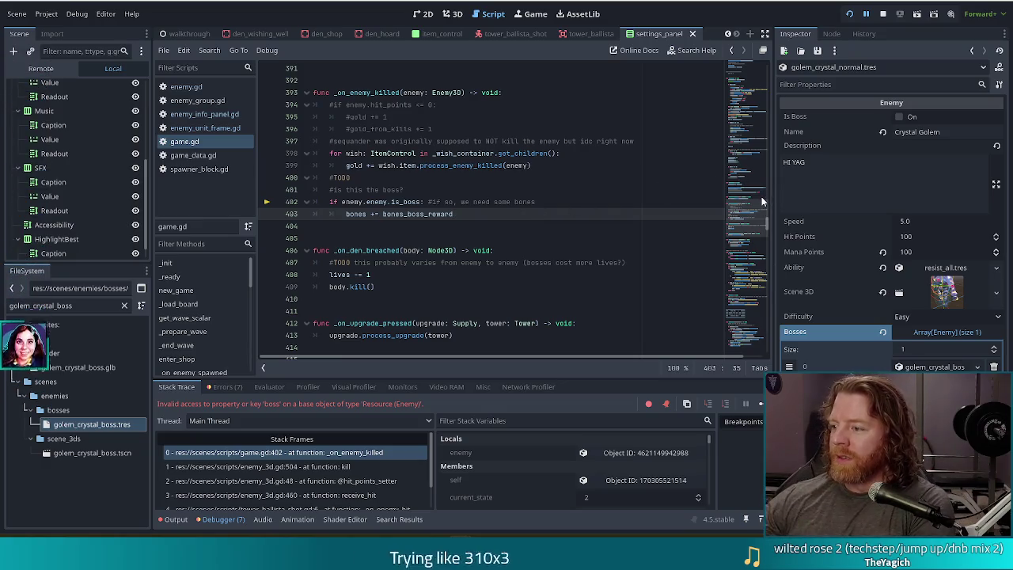
key("XF86AudioLowerVolume")
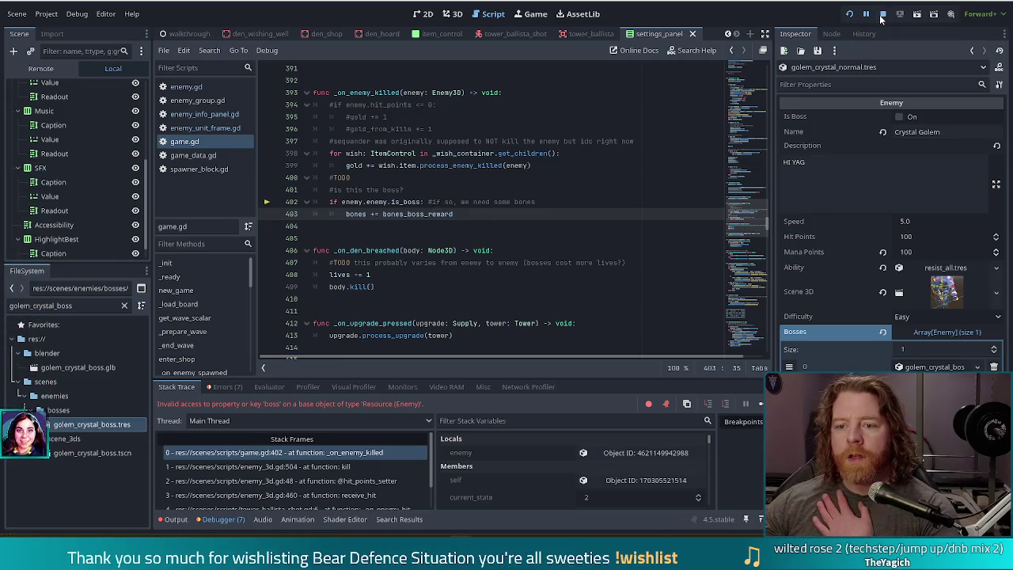
left_click(849, 13)
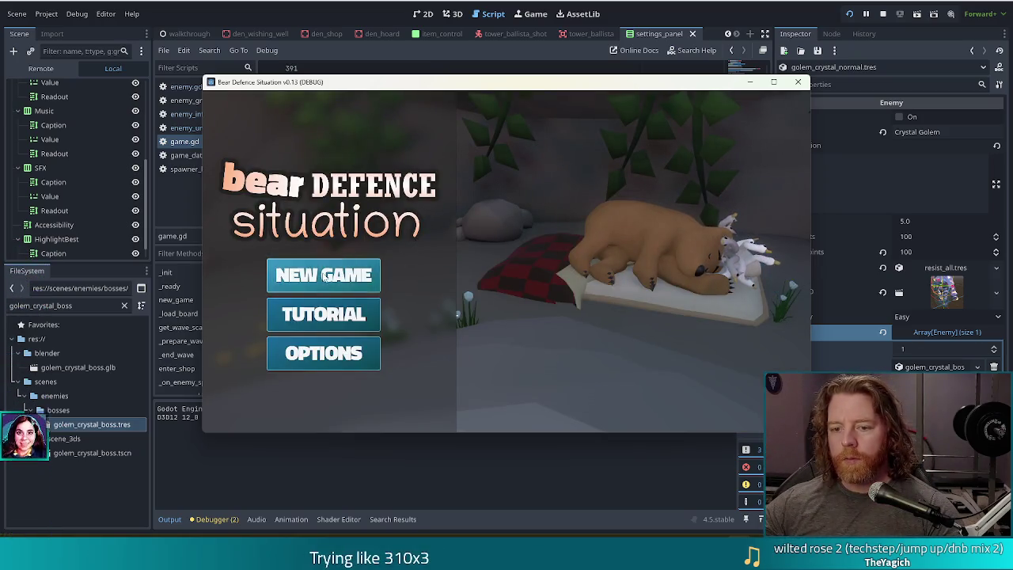
Step: Start a new game from the Bear Defence Situation title menu
left_click(323, 275)
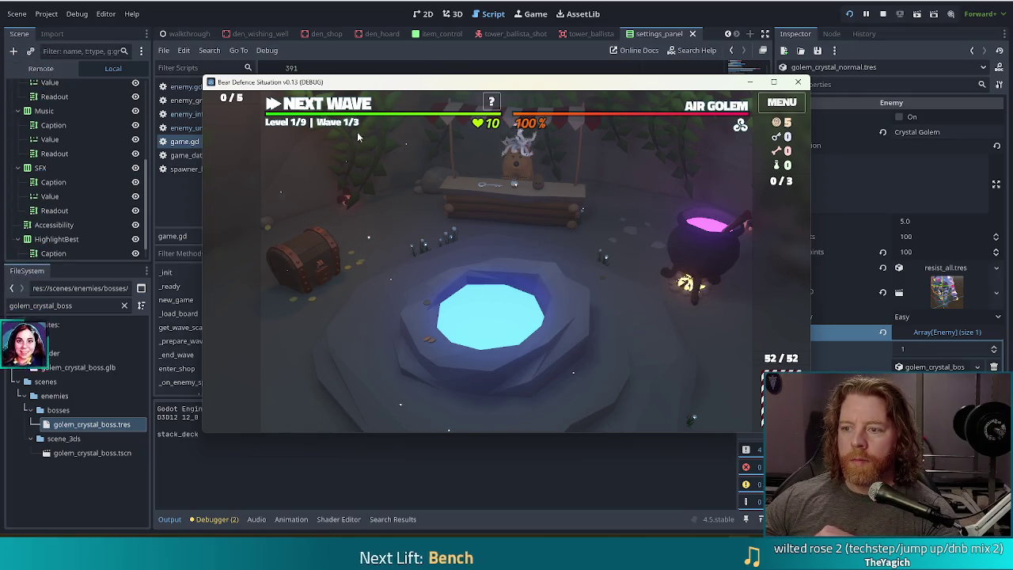
Step: Run 'set_enemy golem_crystal_normal' in the debug console to queue the crystal golem wave
key("grave")
type("set_enemy")
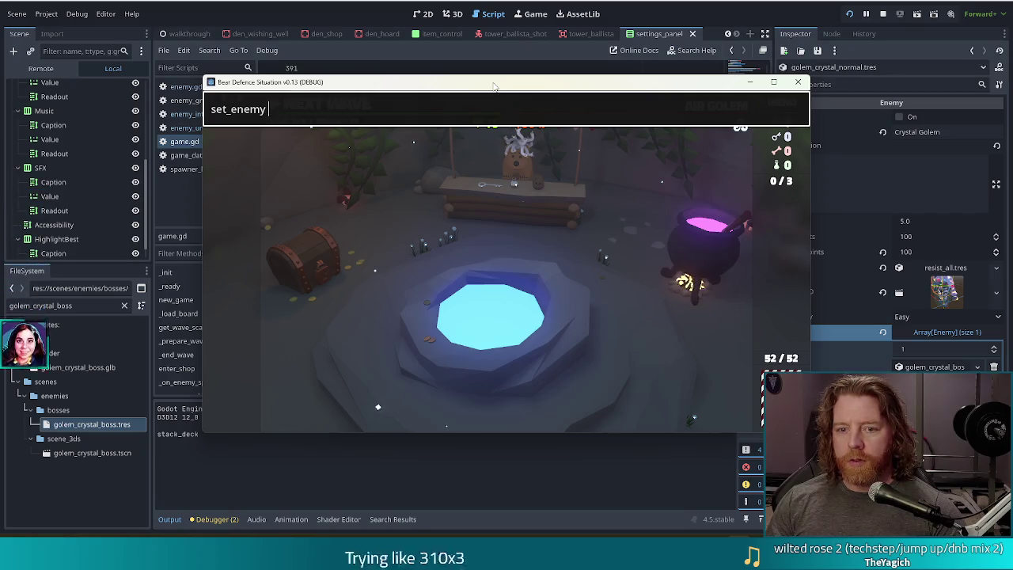
type(" golem_crystal_")
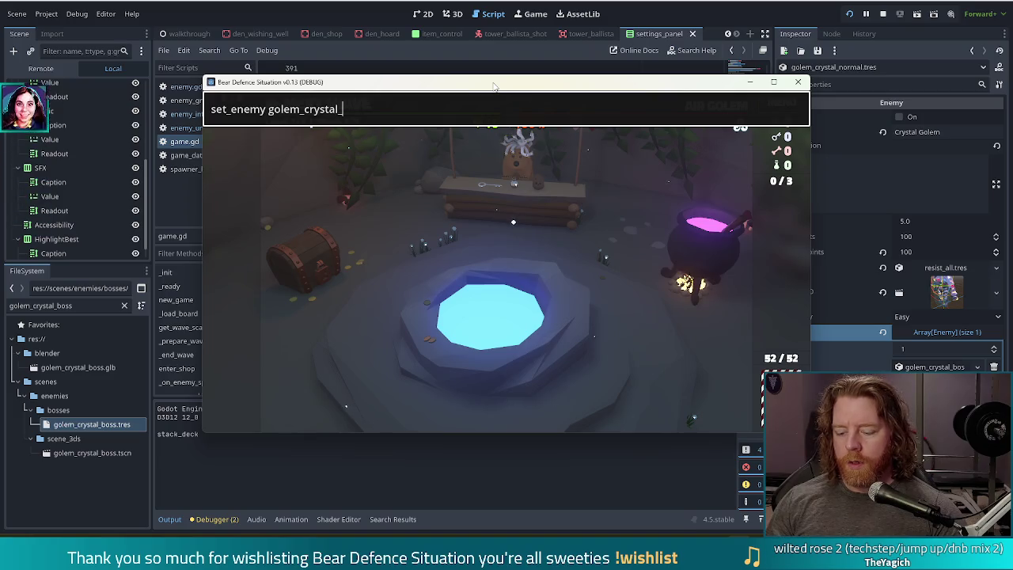
key("BackSpace")
key("BackSpace")
key("BackSpace")
type("normal")
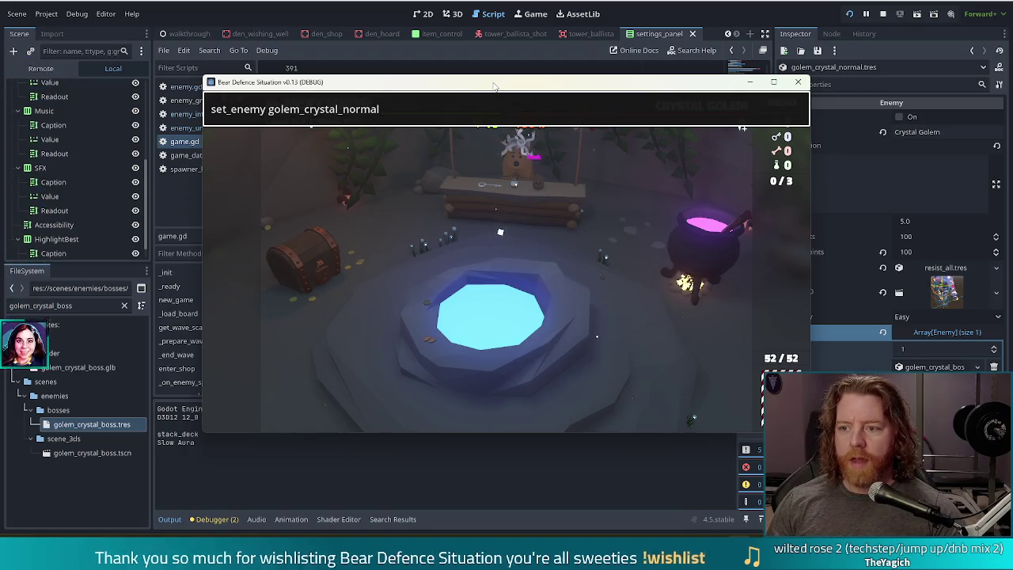
key("Return")
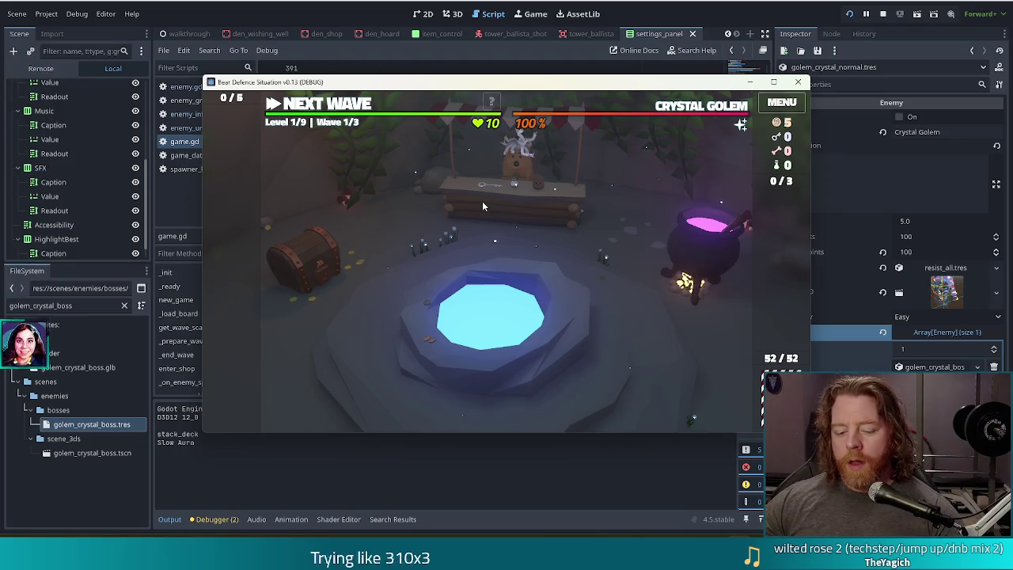
key("grave")
type("set_enemy golem_crystal_normal `")
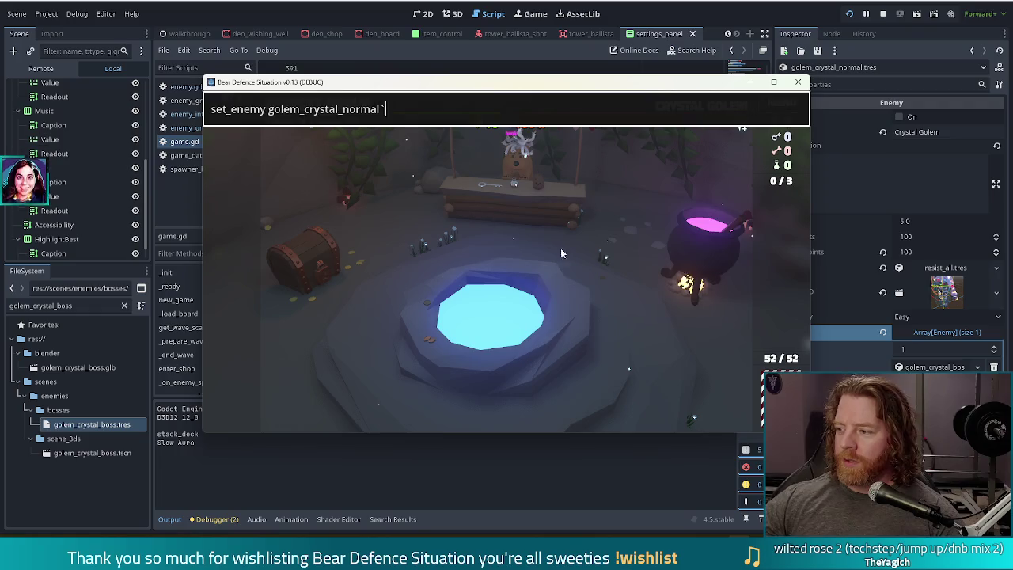
key("Return")
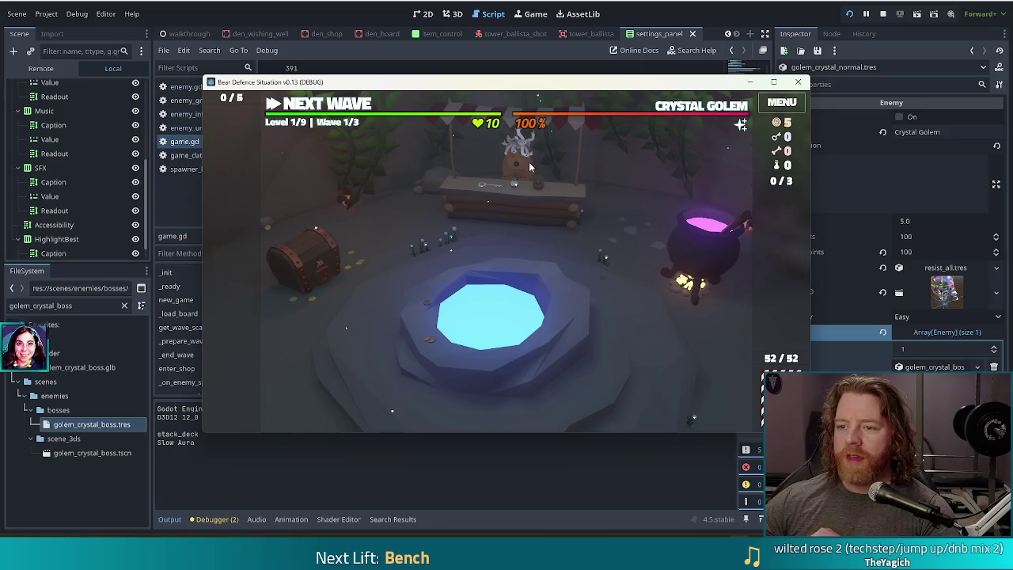
Step: On the battle map, play two pair (Jacks and 9s) and place the first ballista beside the path
left_click(380, 273)
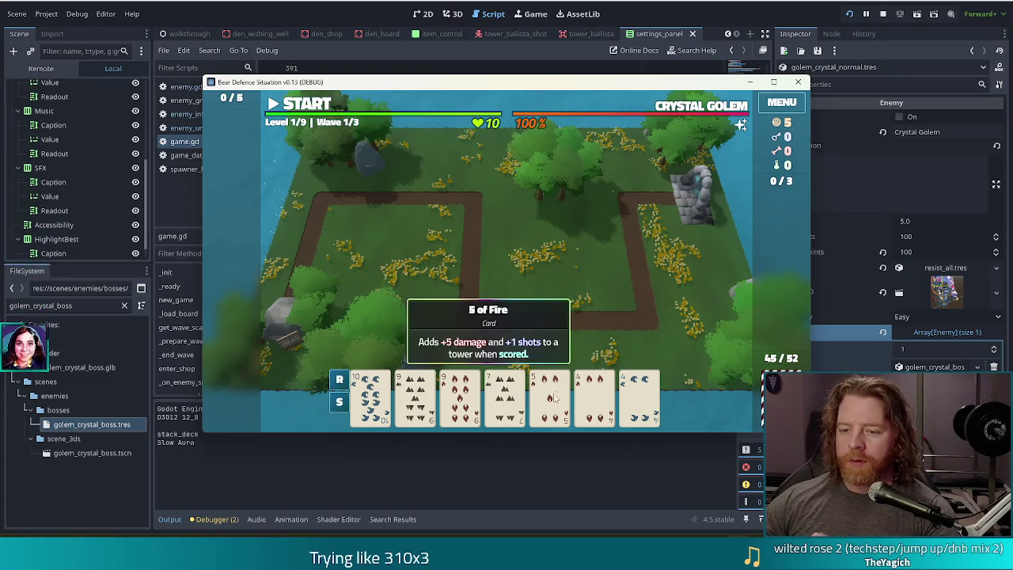
left_click(505, 393)
left_click(570, 334)
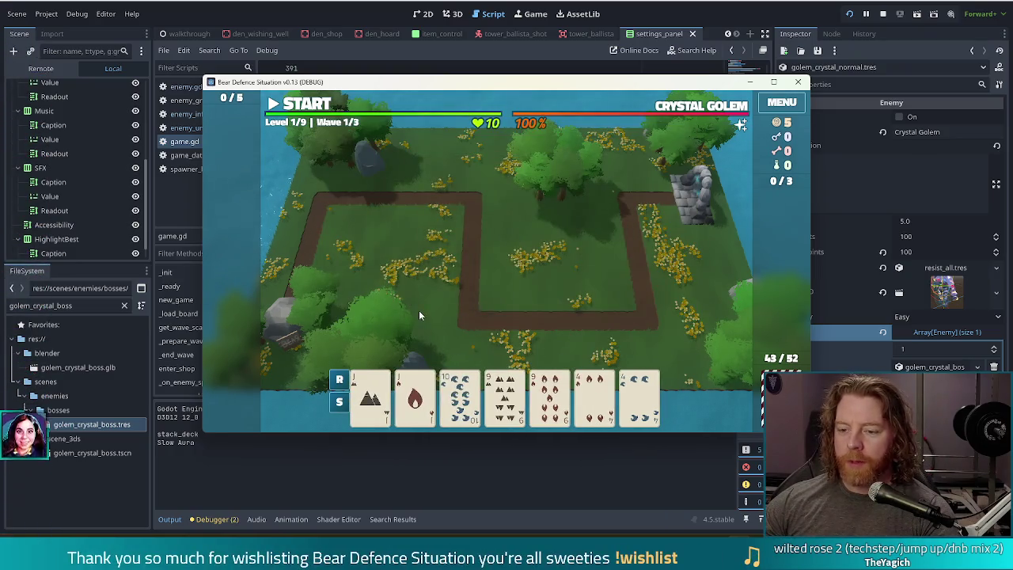
left_click(372, 400)
left_click(414, 395)
left_click(505, 396)
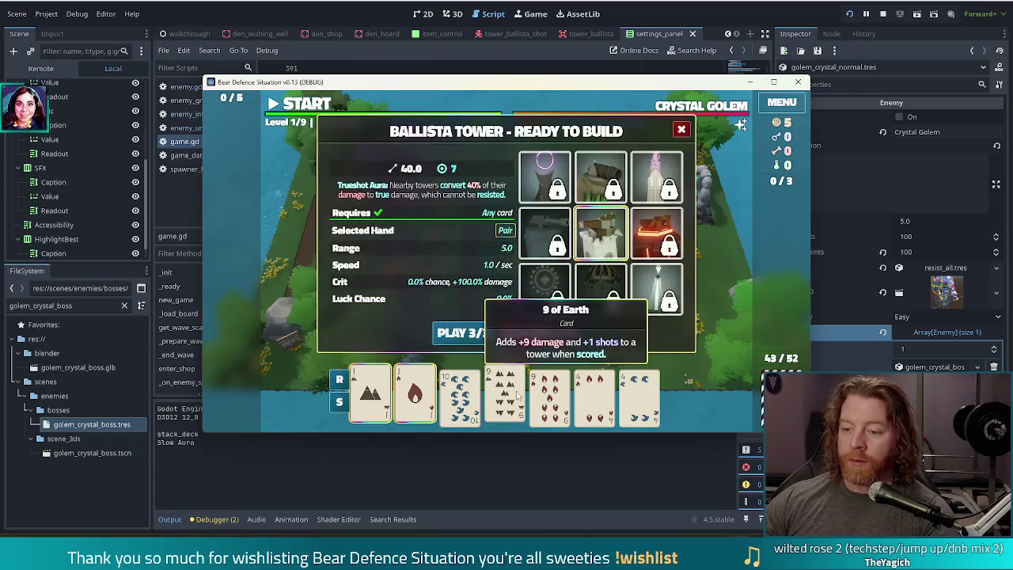
left_click(550, 396)
left_click(463, 333)
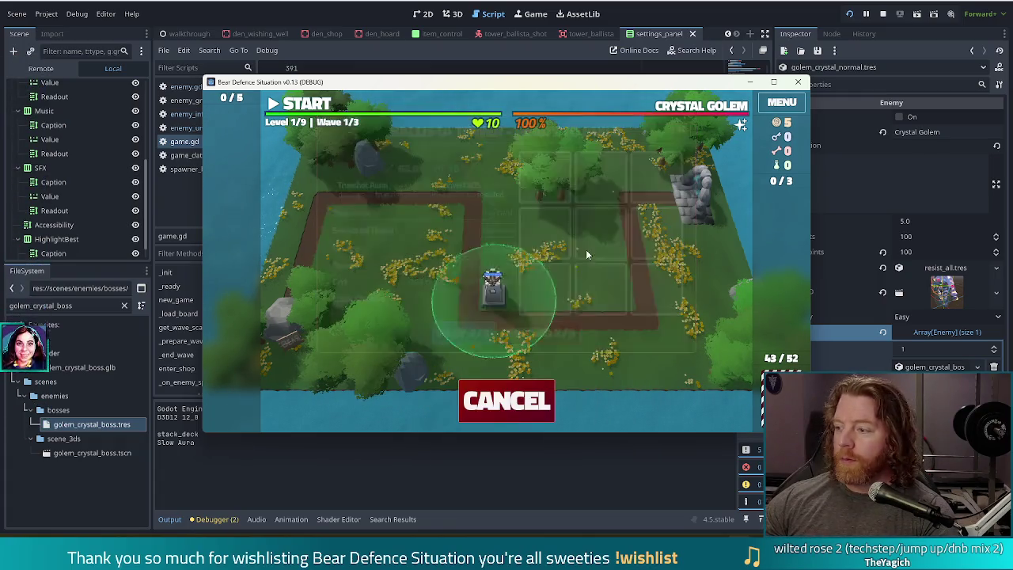
left_click(595, 263)
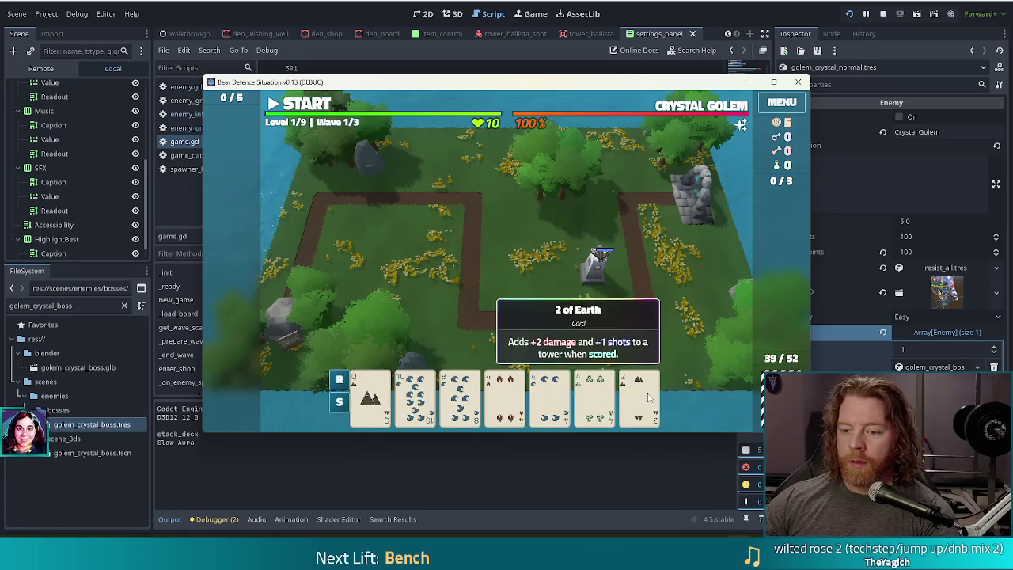
Step: Discard the 8 and Queen, play three 4s, and place a second ballista left of the first
left_click(459, 396)
left_click(539, 334)
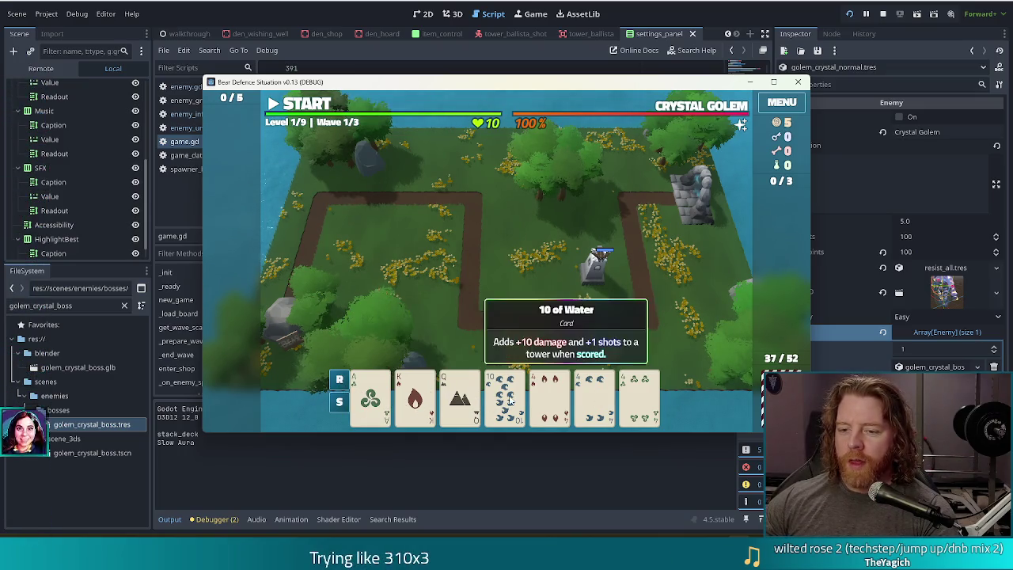
left_click(461, 396)
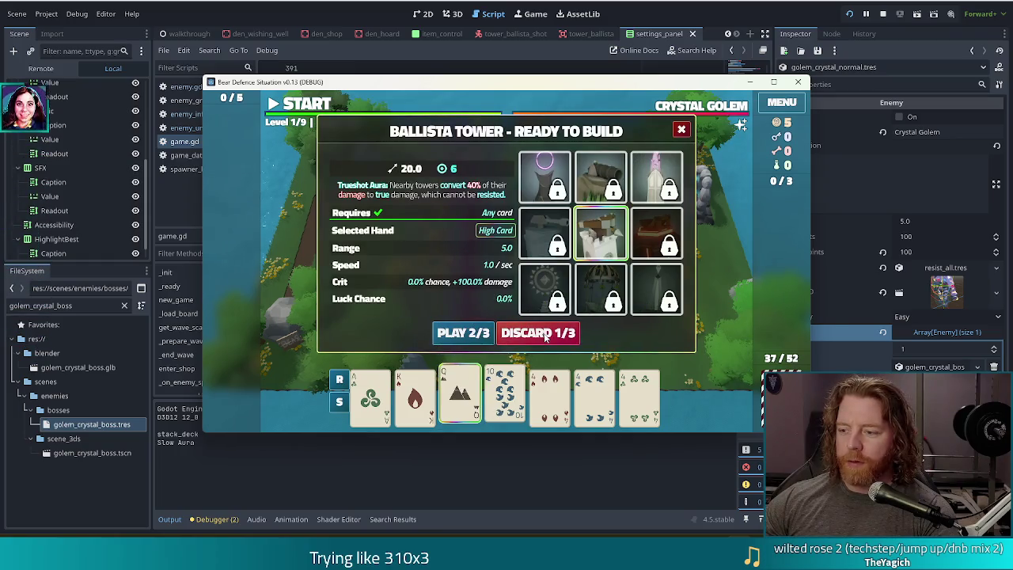
left_click(543, 332)
left_click(596, 395)
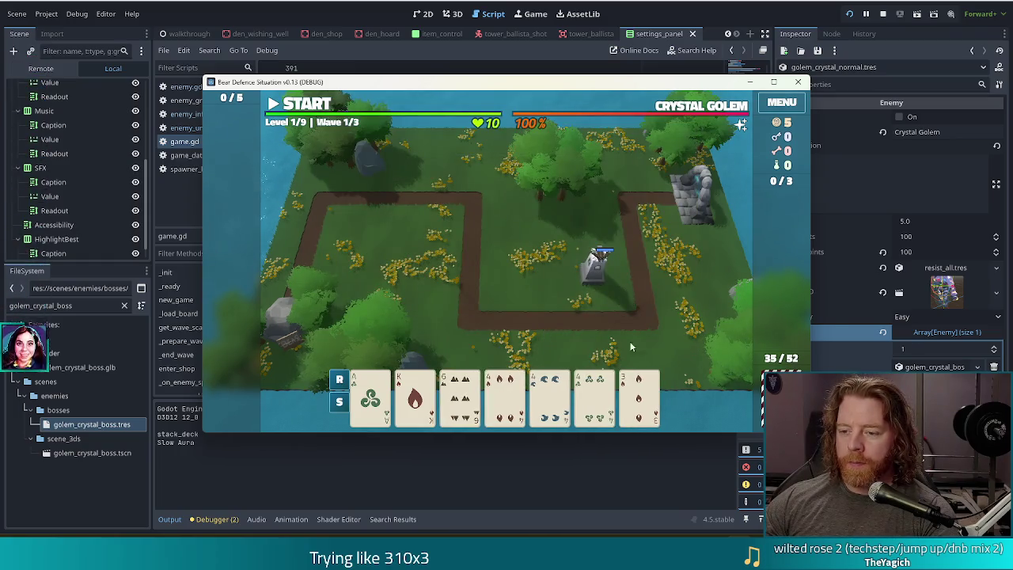
left_click(554, 400)
left_click(504, 396)
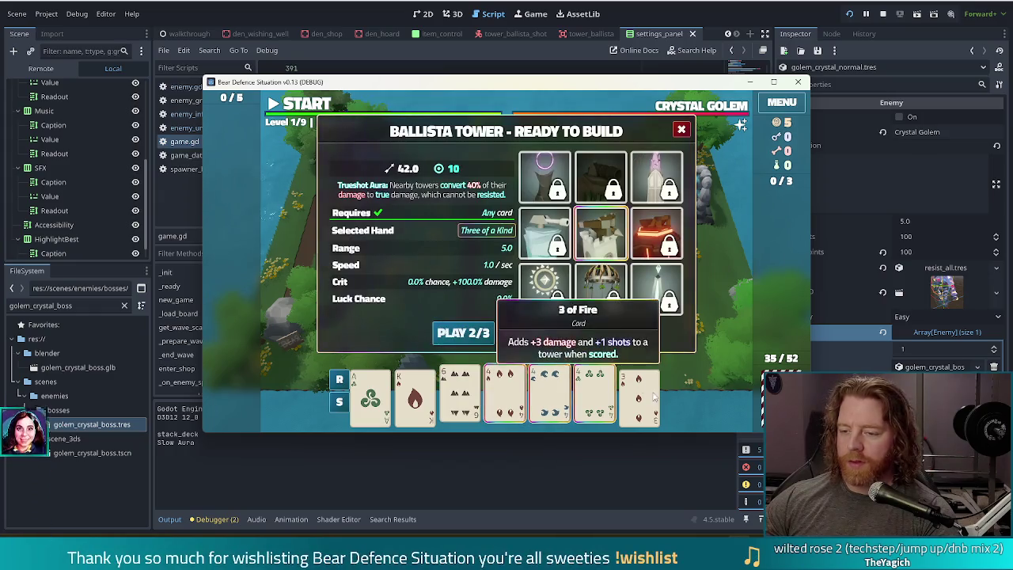
left_click(448, 329)
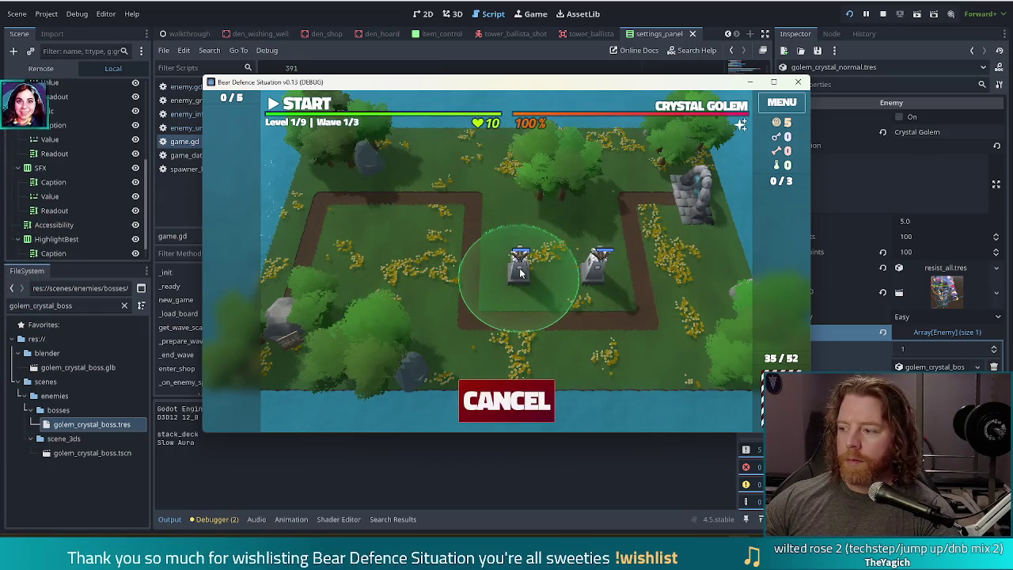
left_click(520, 273)
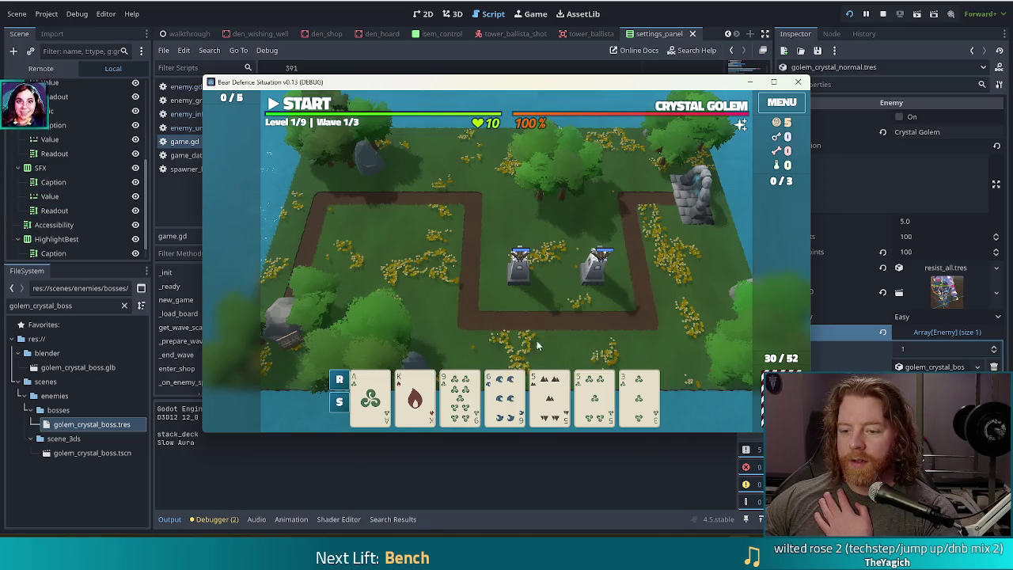
Step: Play a pair of 5s for a third ballista in the upper-left loop and start wave 1
left_click(550, 392)
left_click(595, 391)
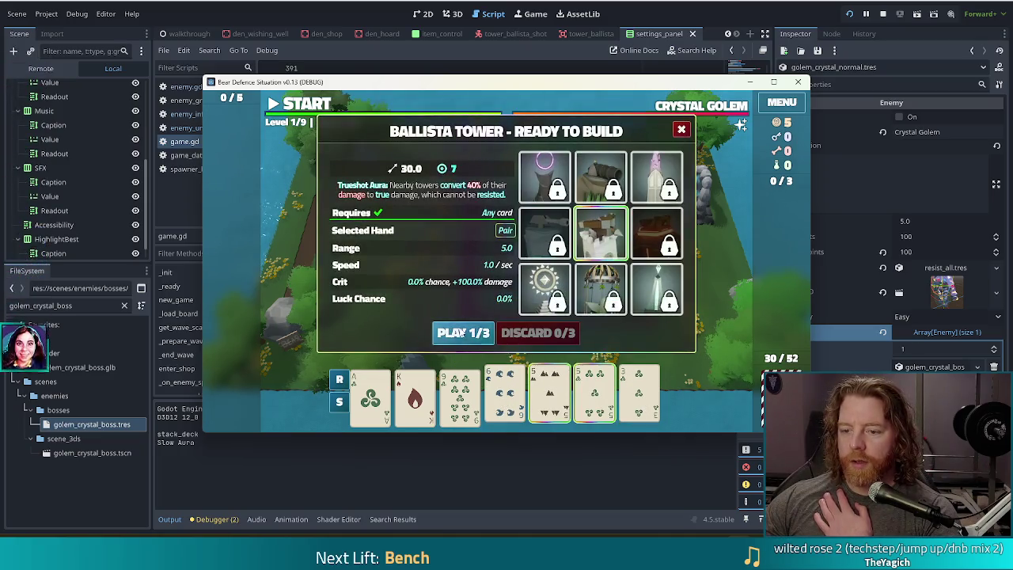
left_click(463, 332)
left_click(419, 221)
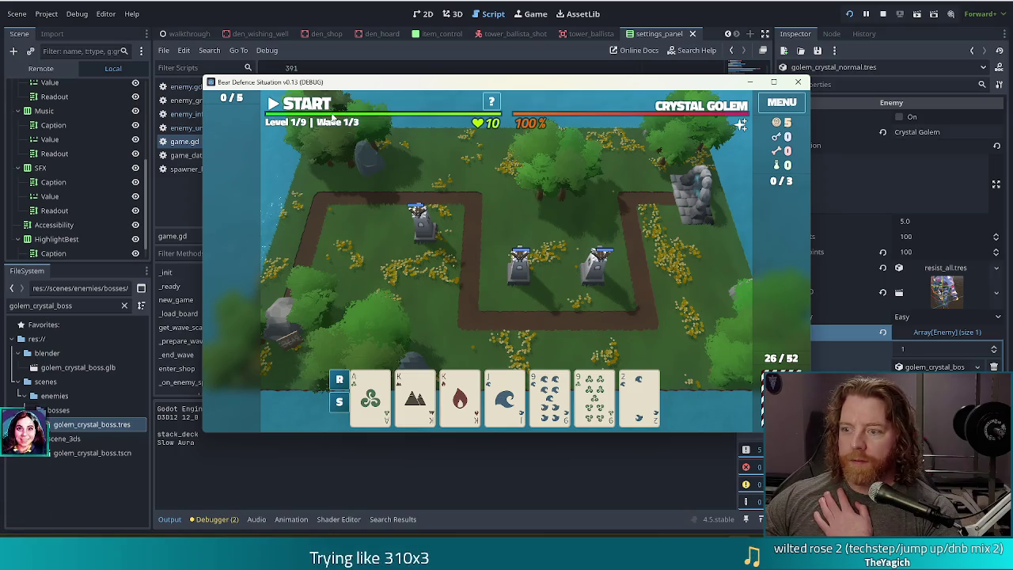
left_click(309, 105)
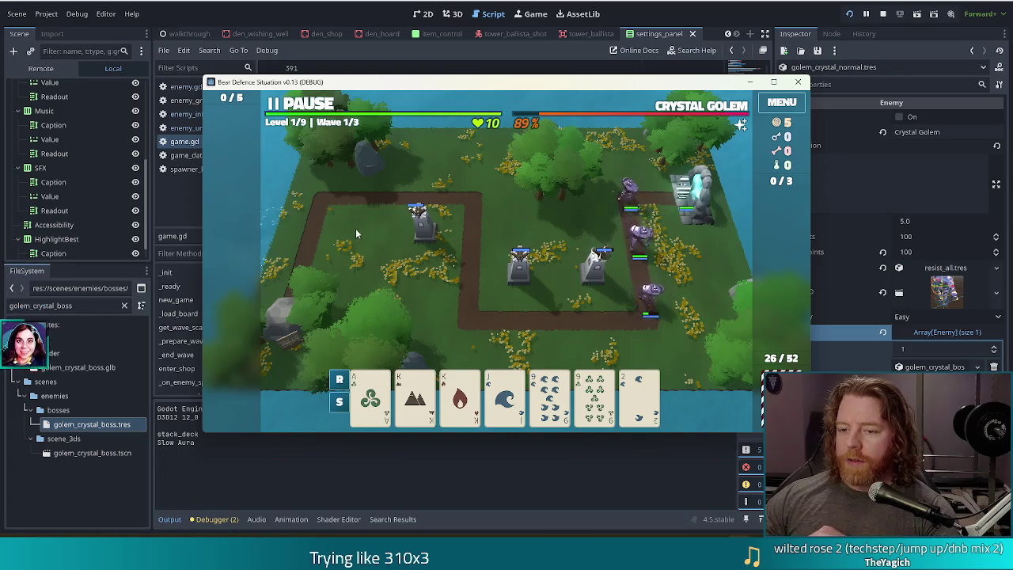
Step: Stop the game and compare tower_3d.gd line 262 with game.gd's is_boss reward lines
key("F8")
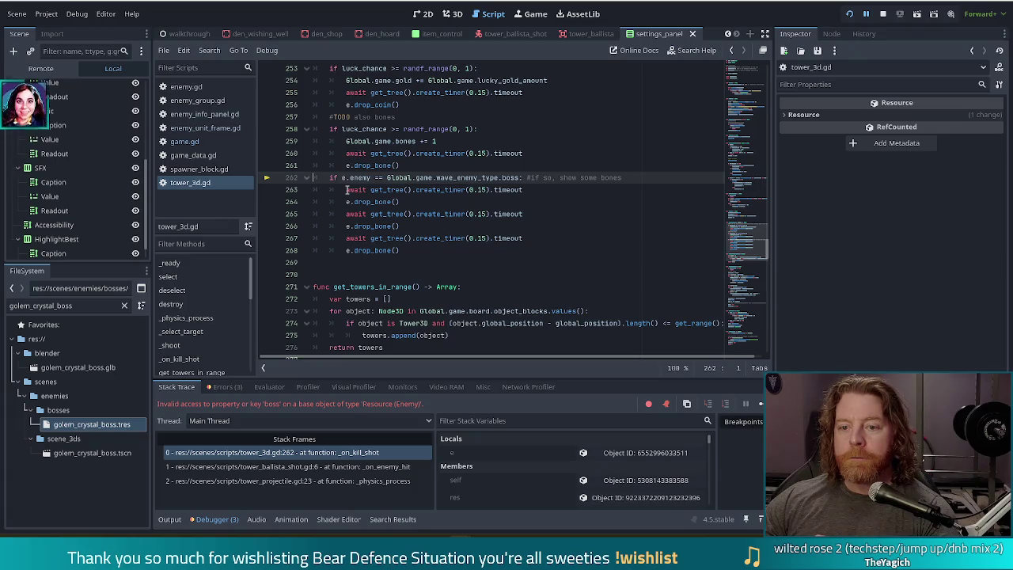
scroll(459, 227, "up", 1)
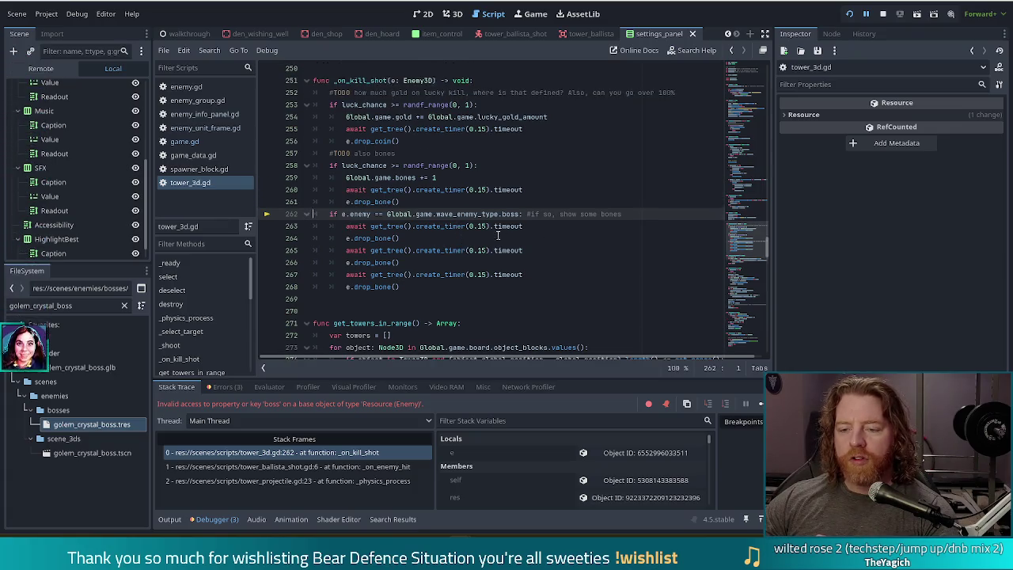
left_click(448, 214)
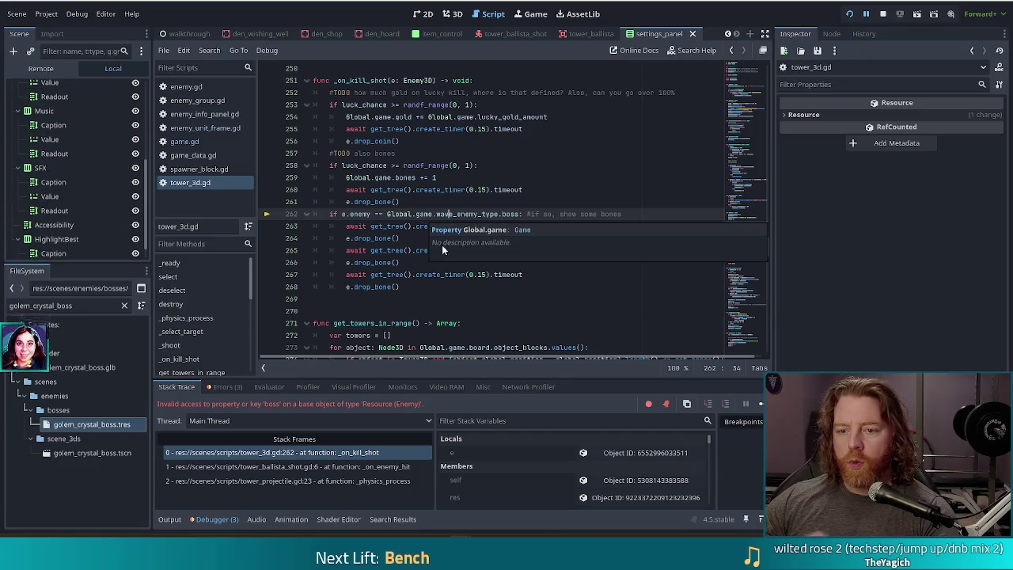
left_click(195, 142)
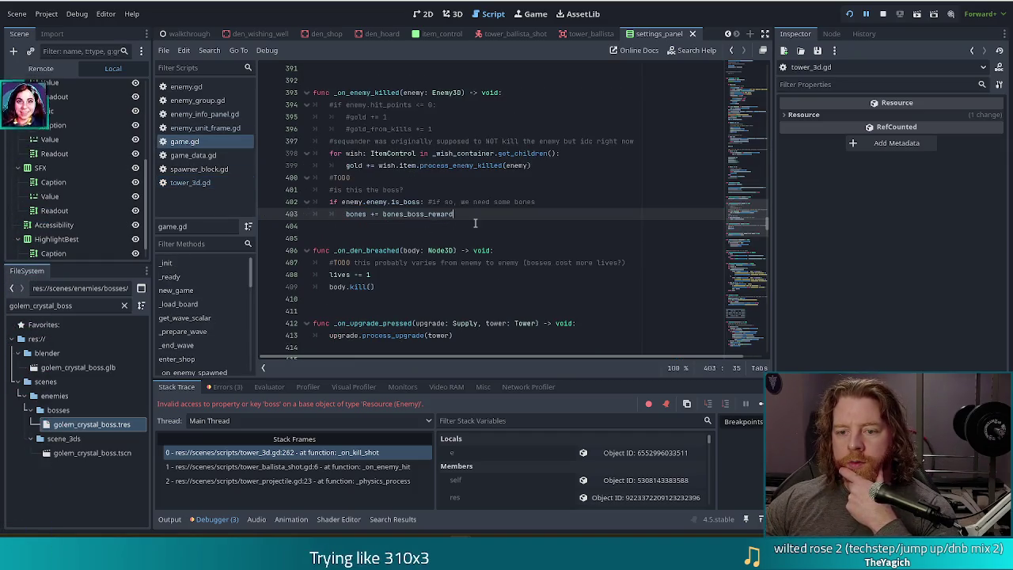
mouse_move(375, 201)
left_mouse_down()
mouse_move(417, 214)
mouse_move(419, 283)
left_mouse_up()
left_click(190, 183)
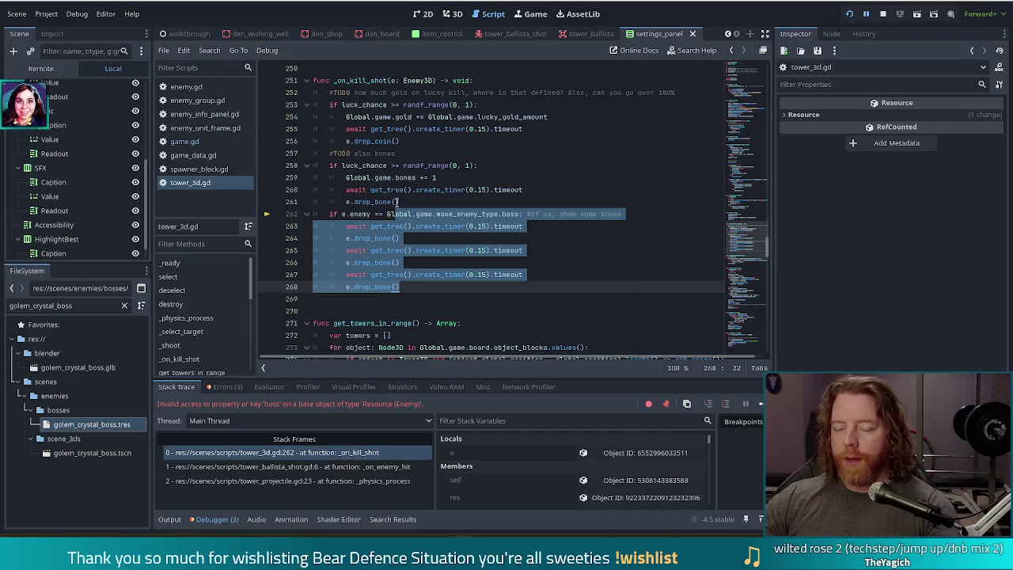
Step: Replace line 262's Global.game.wave_enemy_type.boss comparison with .is_boss and rerun with F5
left_click(388, 214)
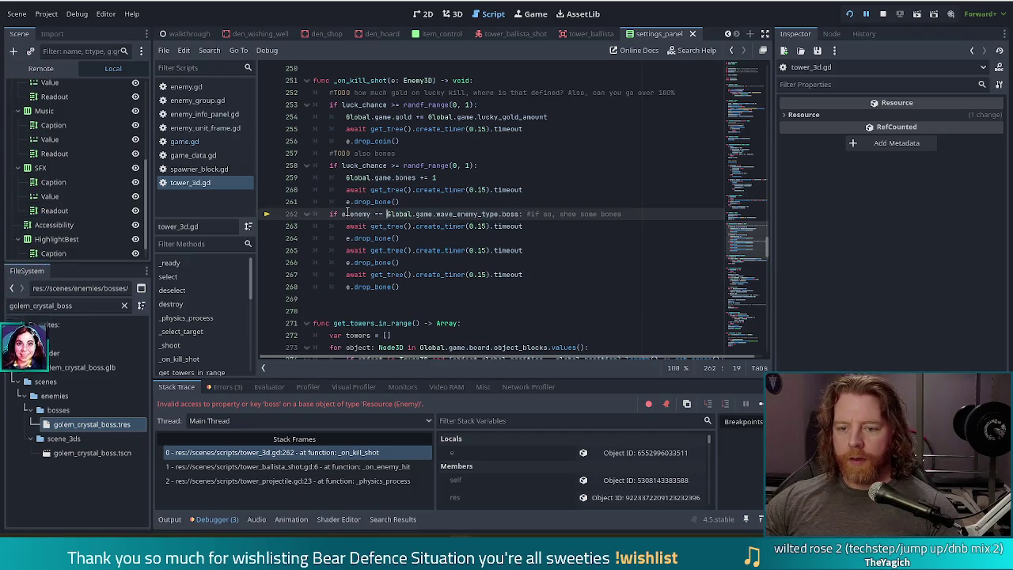
left_click(520, 214, "shift")
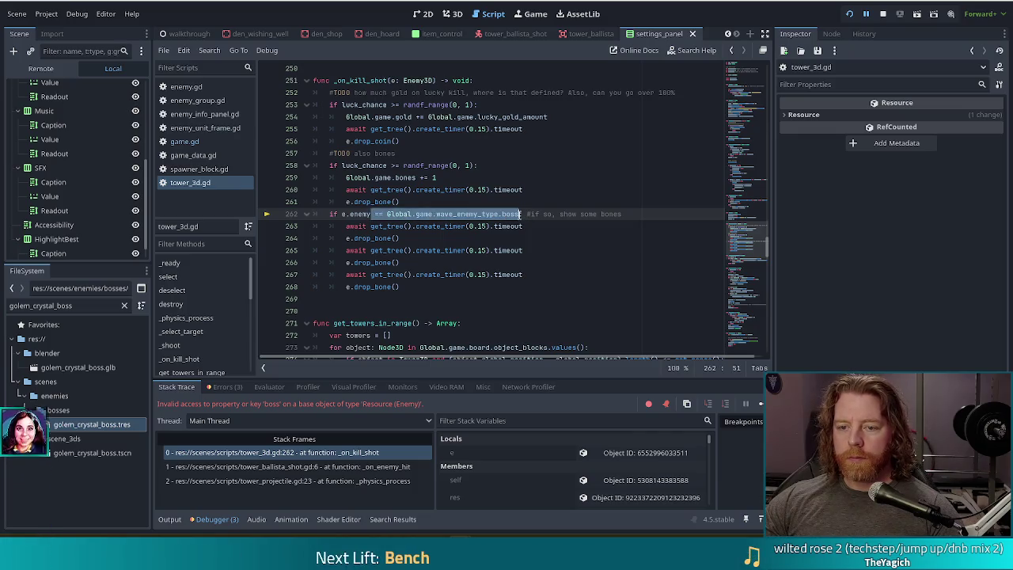
type(".is_boss")
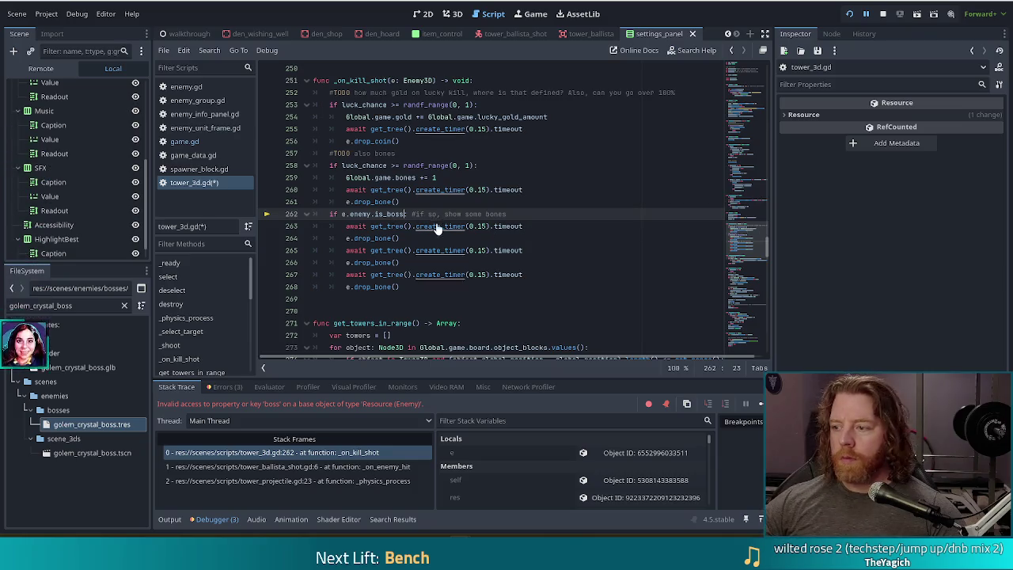
key("F5")
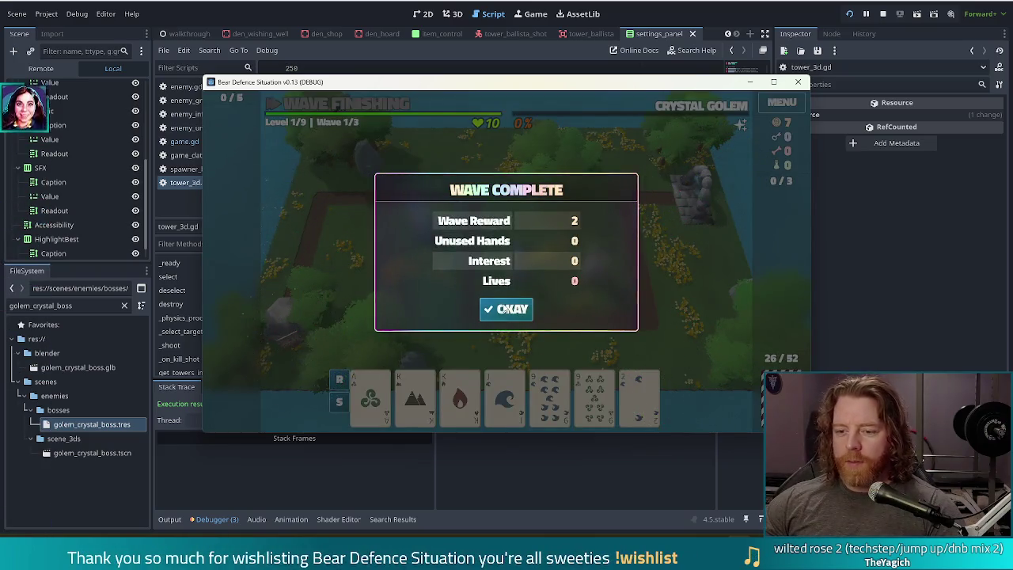
Step: Dismiss the wave-complete summary and play a two-pair hand to build a ballista
left_click(505, 312)
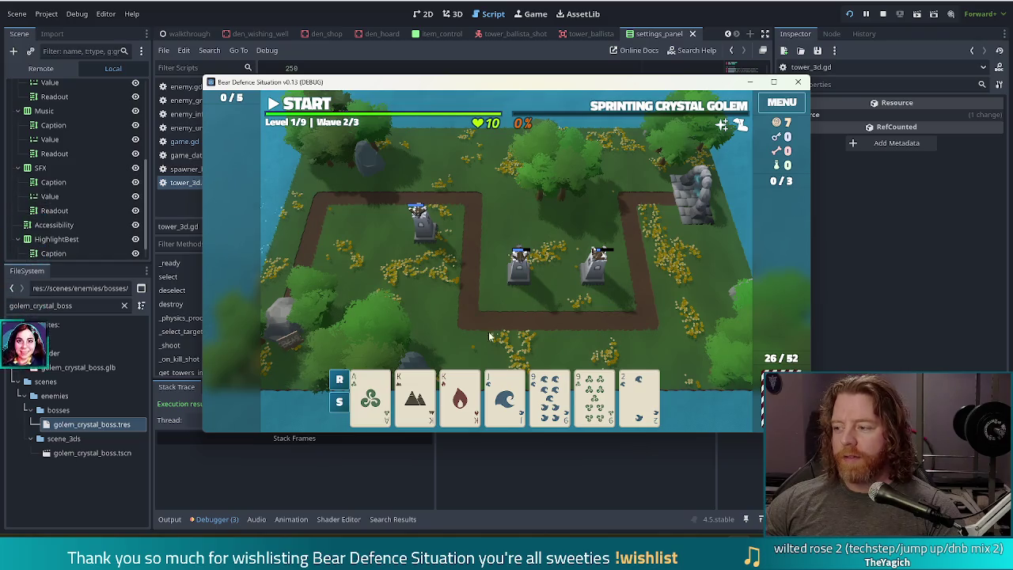
left_click(416, 395)
left_click(460, 395)
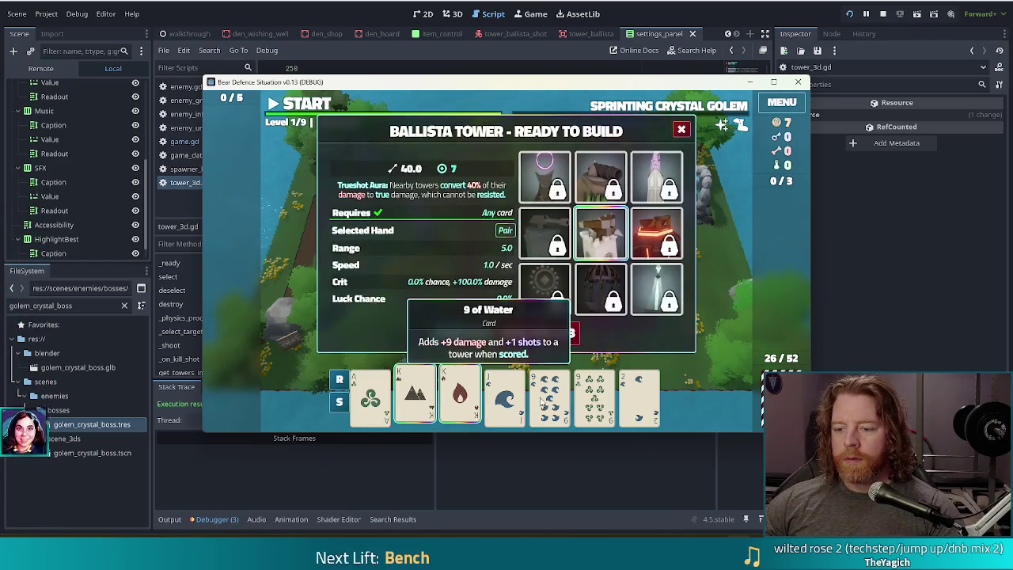
left_click(550, 396)
left_click(595, 396)
left_click(473, 334)
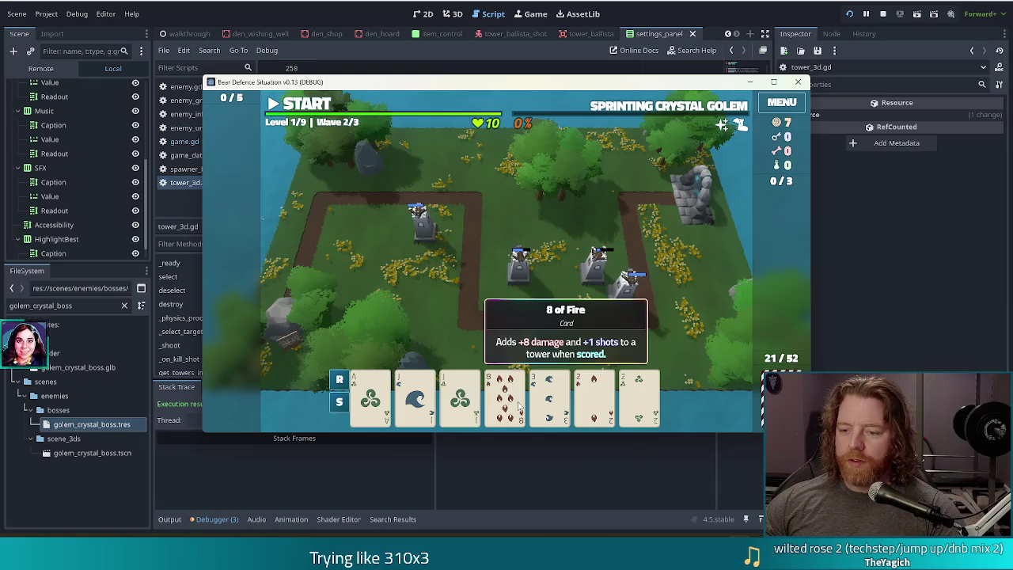
Step: Discard for new cards, play two pair (Aces and Jacks), and place the ballista on the grass
left_click(519, 405)
left_click(576, 336)
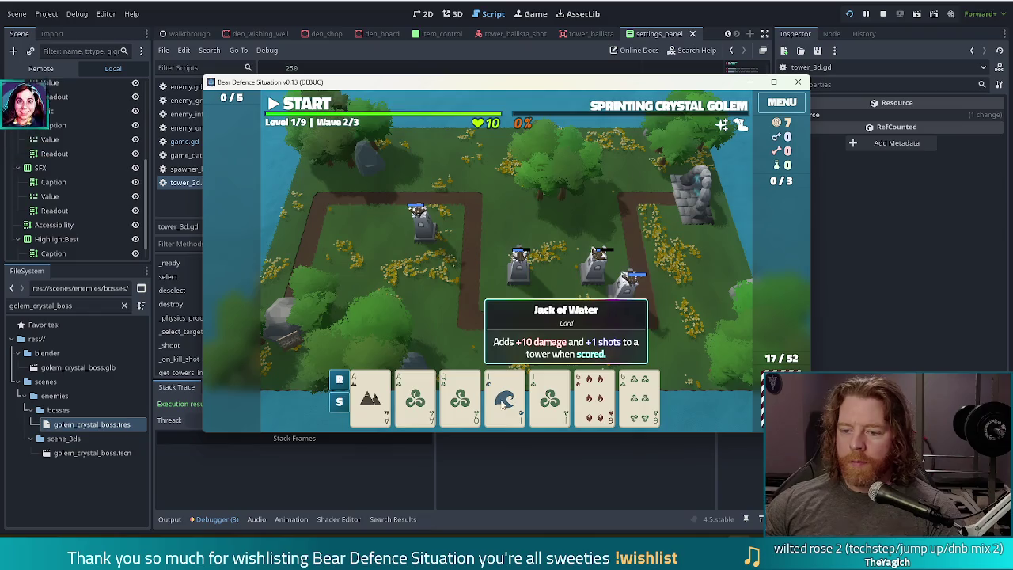
left_click(504, 400)
left_click(550, 400)
left_click(414, 400)
left_click(369, 399)
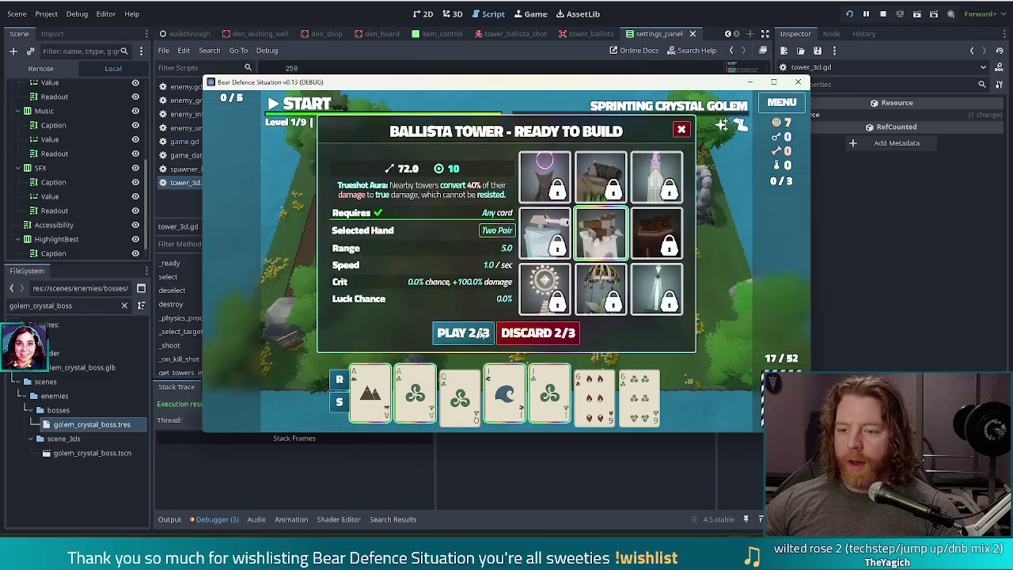
left_click(486, 333)
left_click(495, 289)
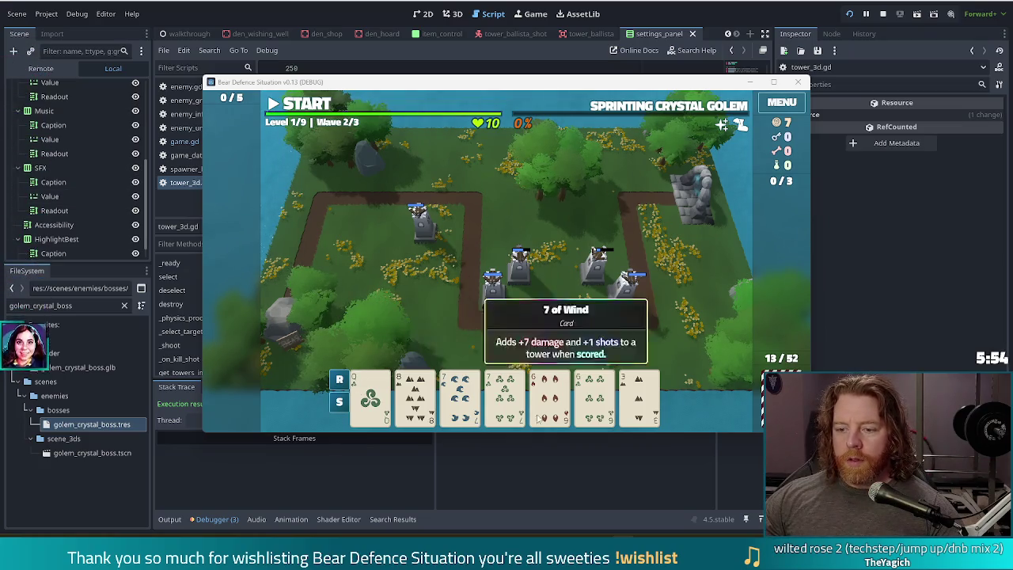
Step: Play a pair of 7s, place that ballista beside the path, and start wave 2
left_click(504, 395)
left_click(459, 396)
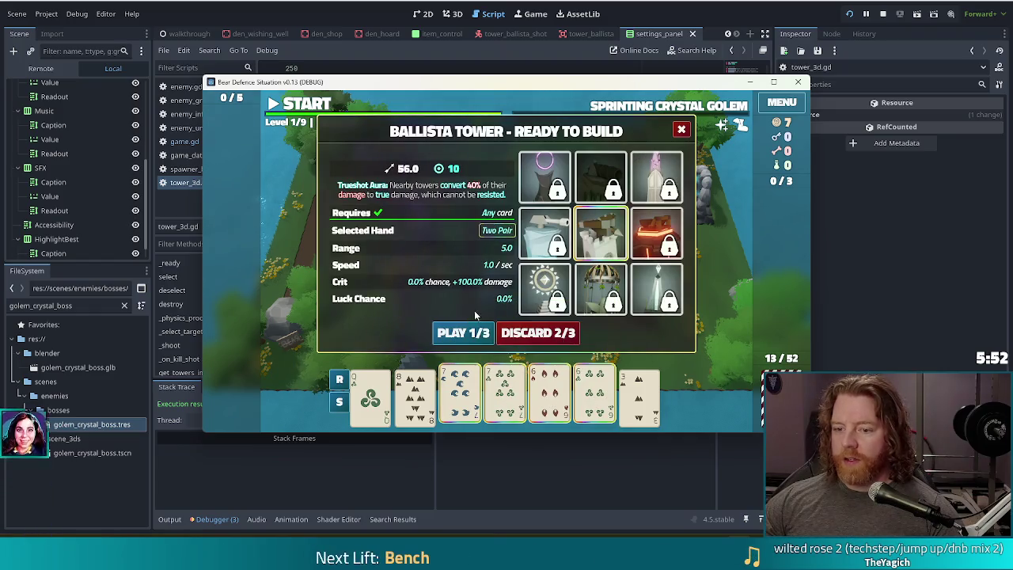
left_click(463, 334)
left_click(444, 204)
left_click(338, 107)
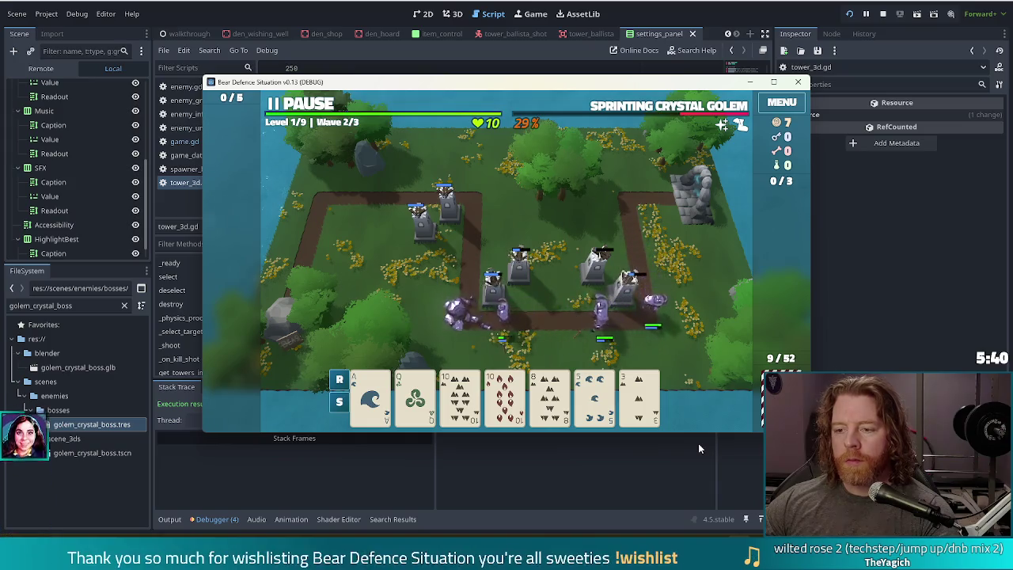
Step: Dismiss the wave-complete summary and start wave 3
mouse_move(557, 357)
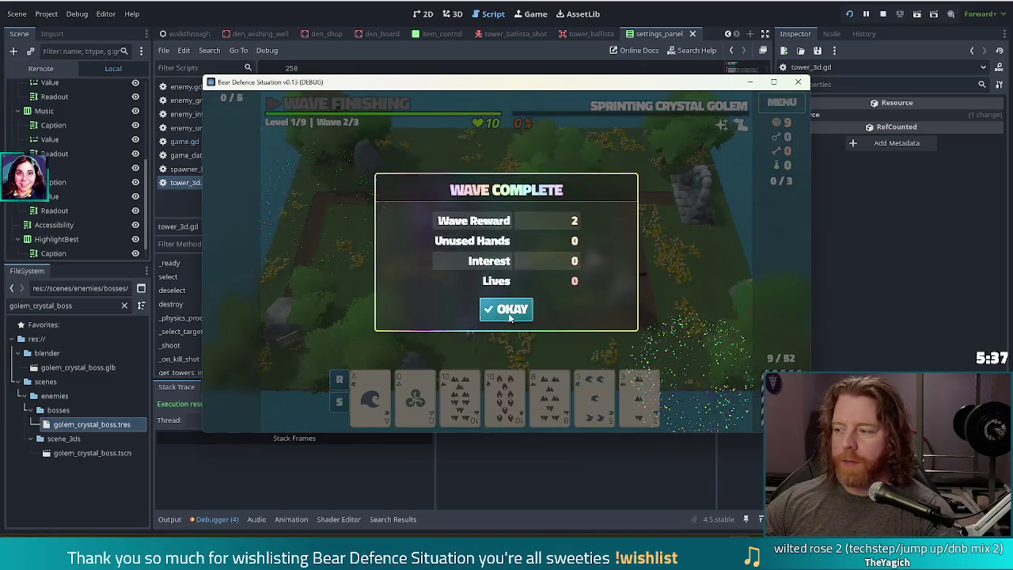
left_click(507, 310)
left_click(329, 105)
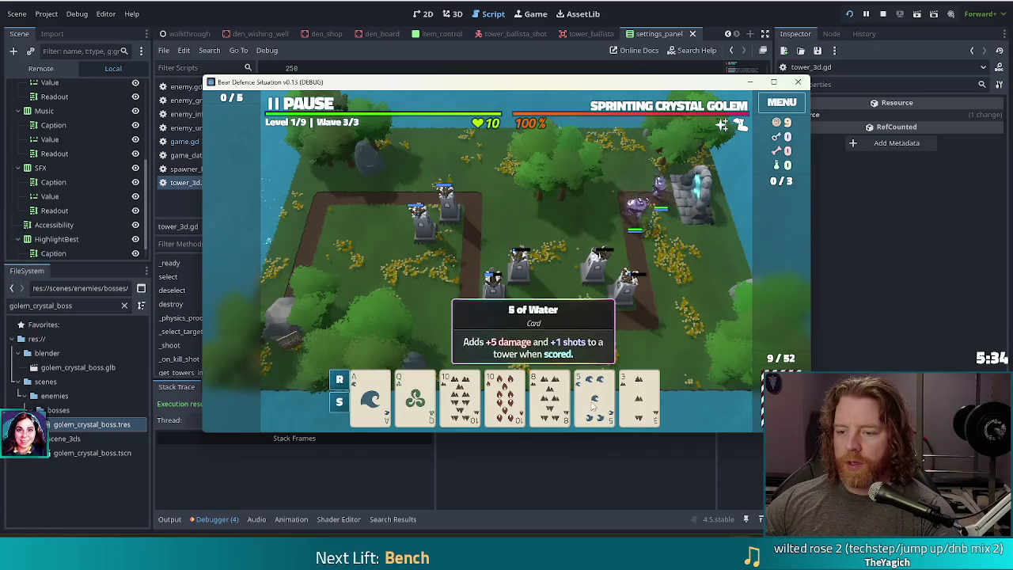
Step: Discard the 5 and 3, place a Queen-hand ballista near the top-left corner, then stop the game with F8
left_click(594, 405)
left_click(639, 400)
left_click(545, 332)
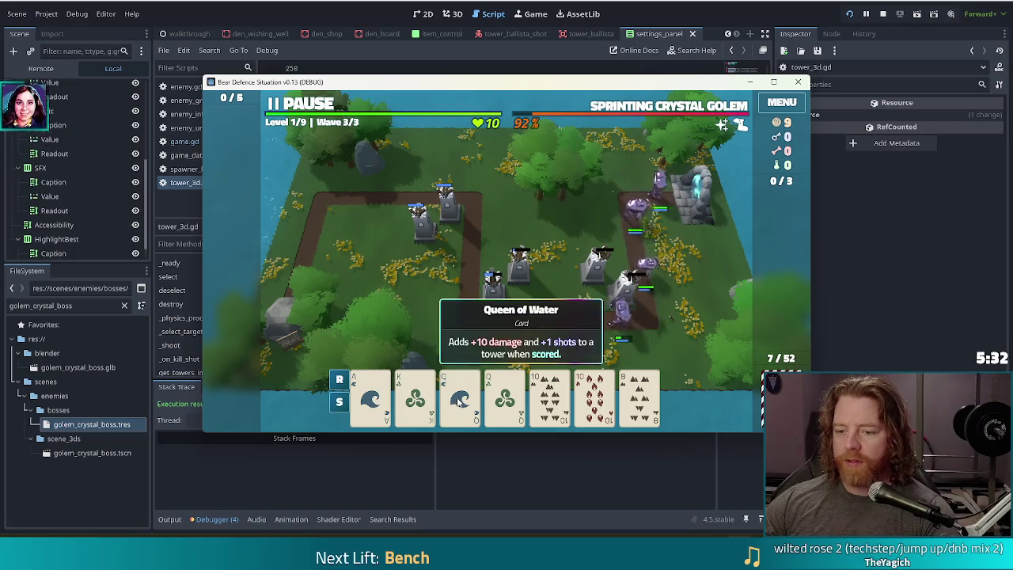
left_click(459, 400)
left_click(461, 332)
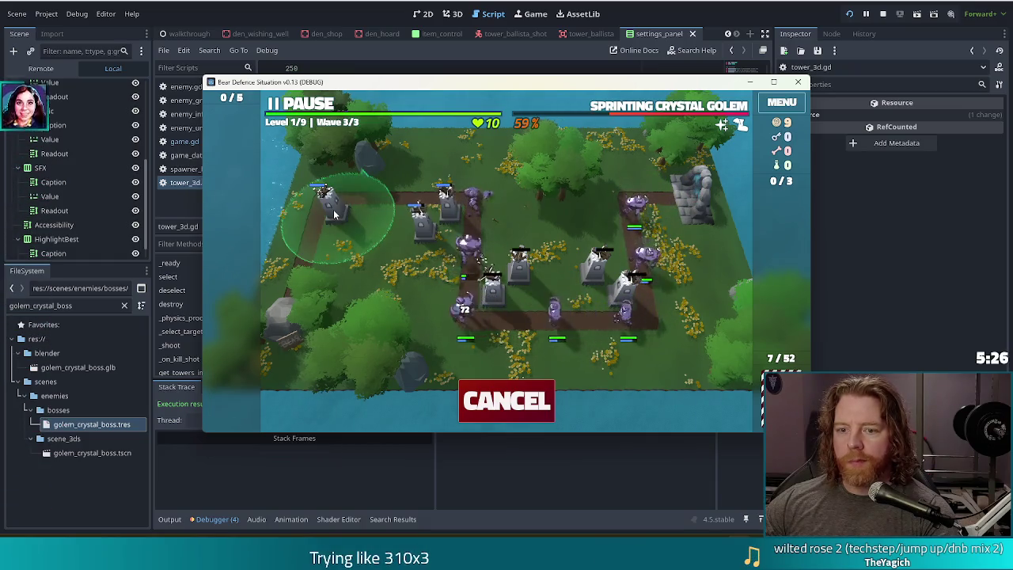
left_click(334, 214)
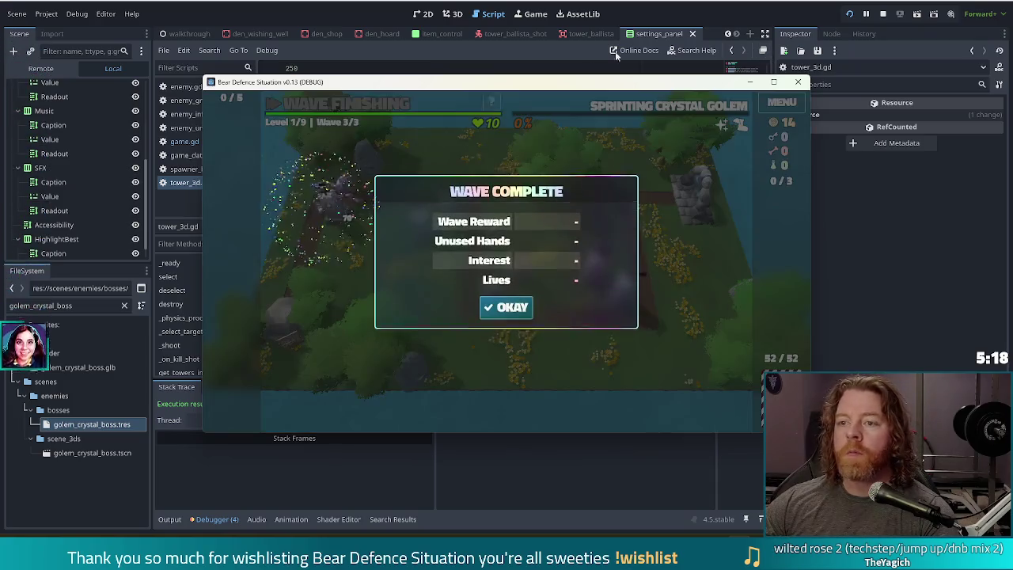
key("F8")
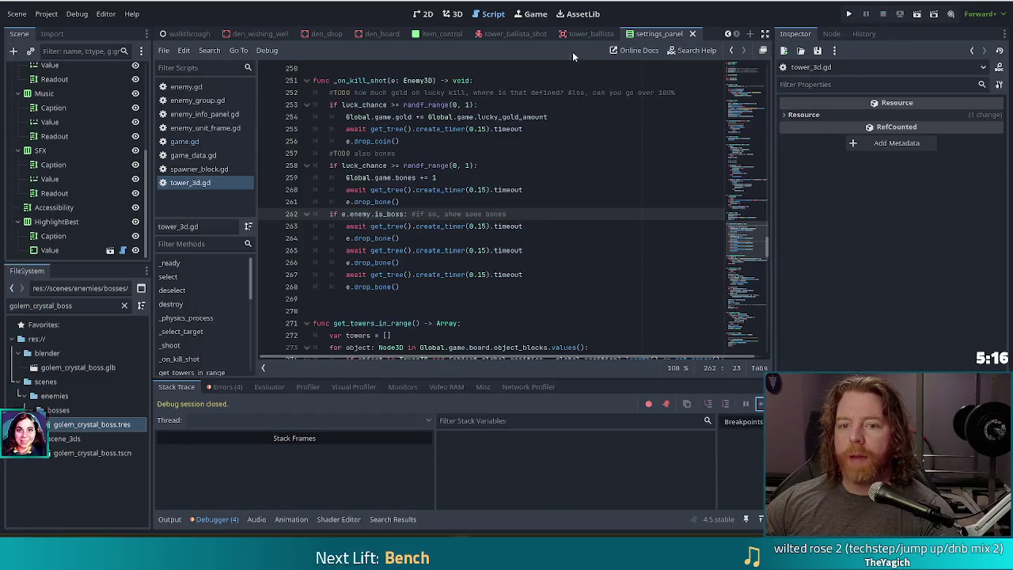
Step: Change line 62 of spawner_block.gd to _create_unit(type.bosses.pick_random()), save it, and run the game
left_click(199, 168)
left_click_drag(428, 239, 445, 228)
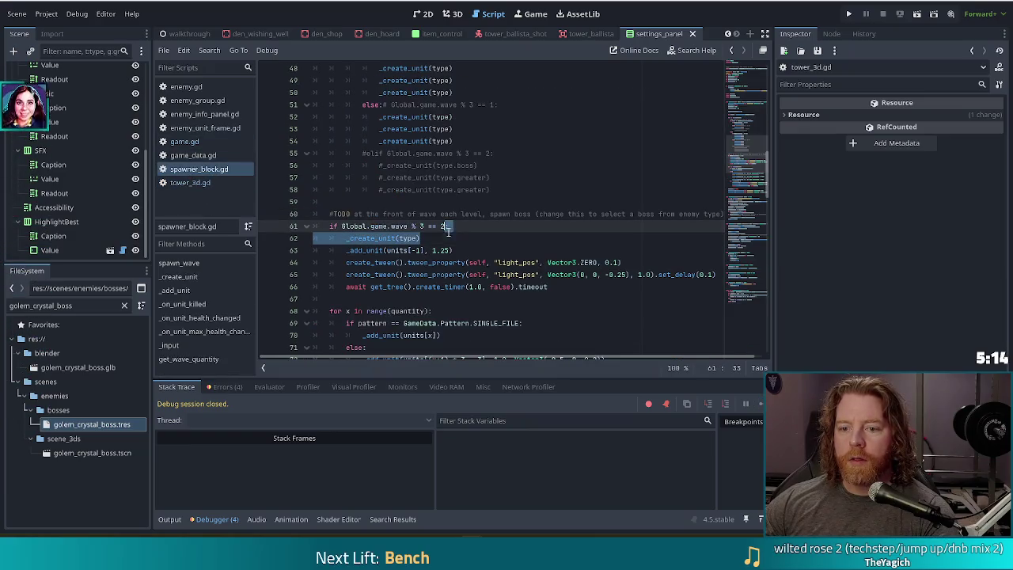
left_click(438, 236)
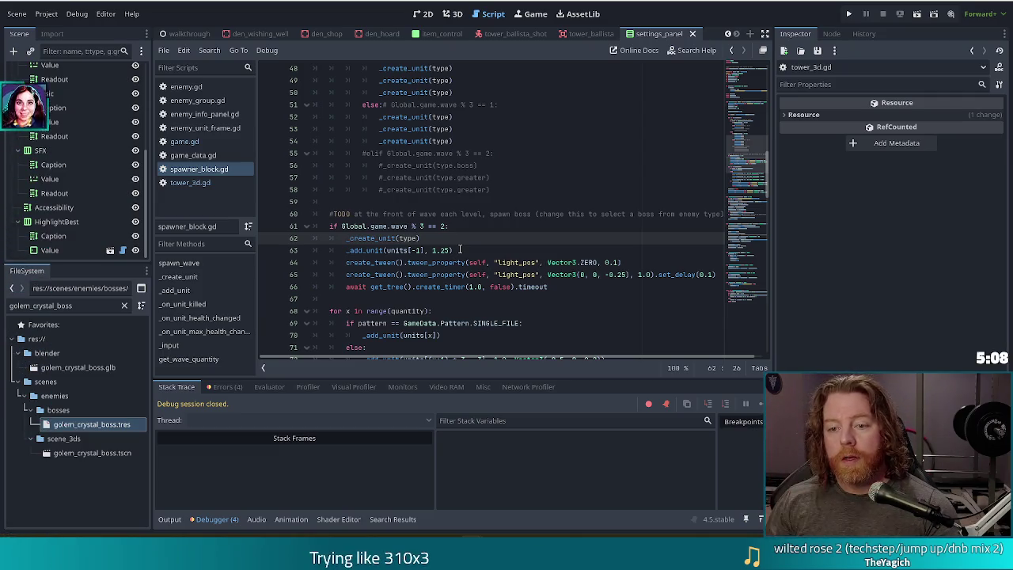
type(".bosses.pic")
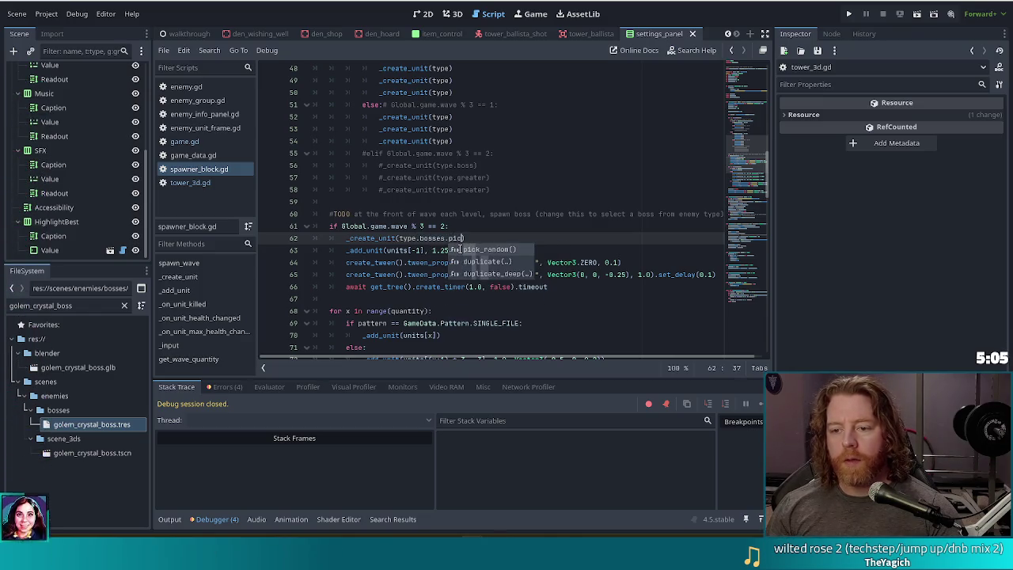
key("Return")
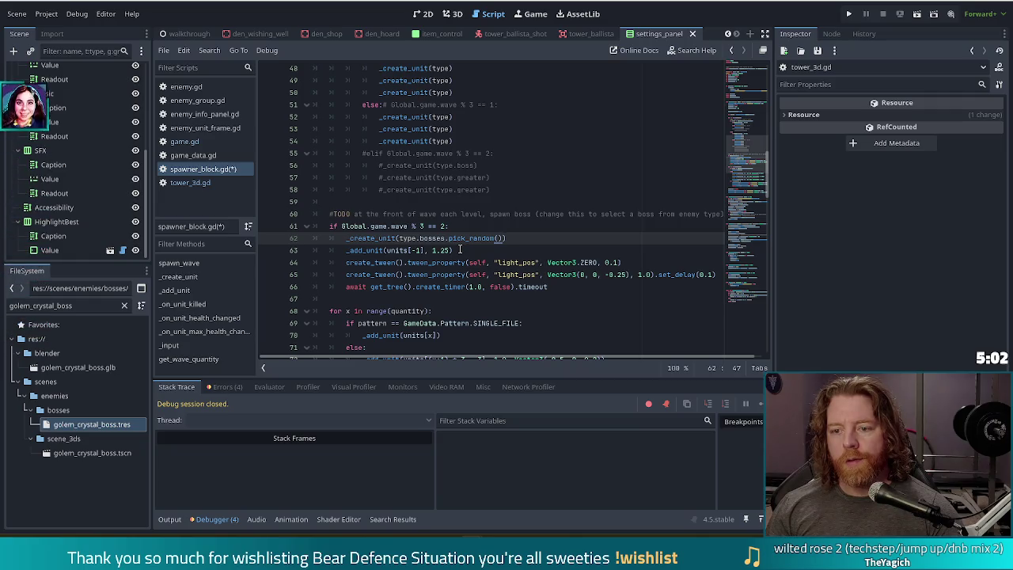
key("ctrl+s")
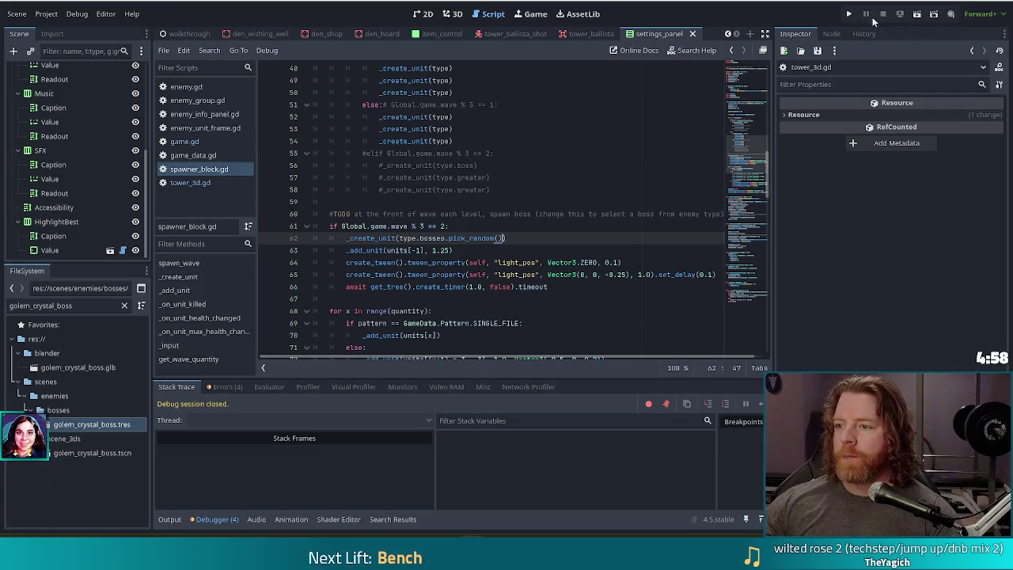
left_click(851, 15)
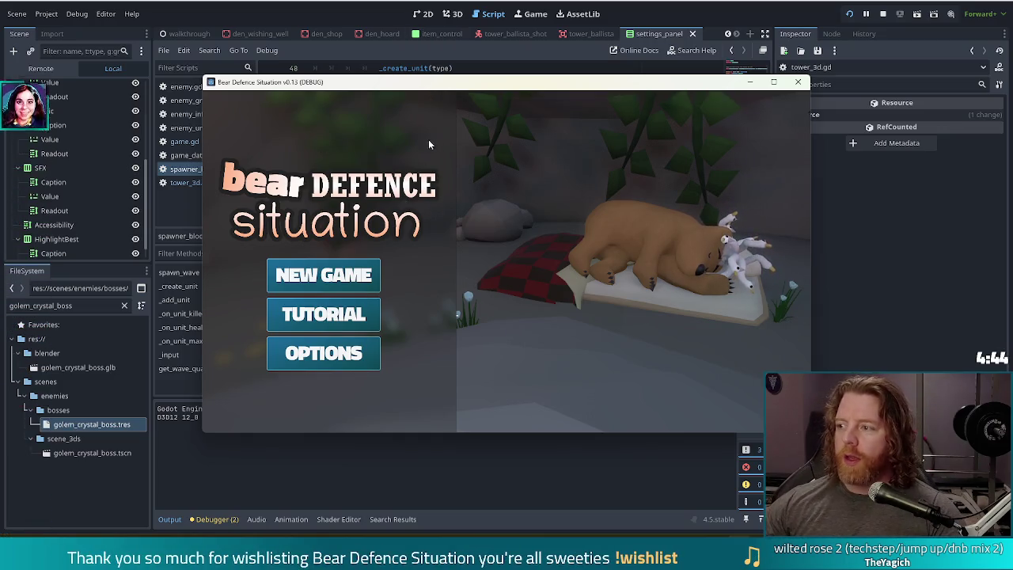
Step: Start a new game and run the _crystal_nor console command to force the crystal golem enemy
left_click(353, 278)
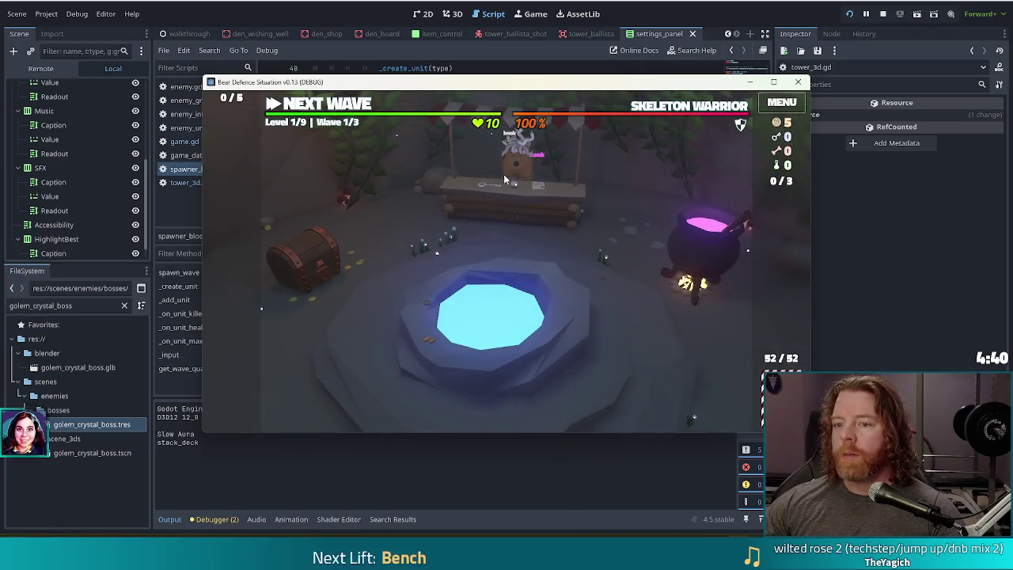
key("grave")
type("set_enemy golem")
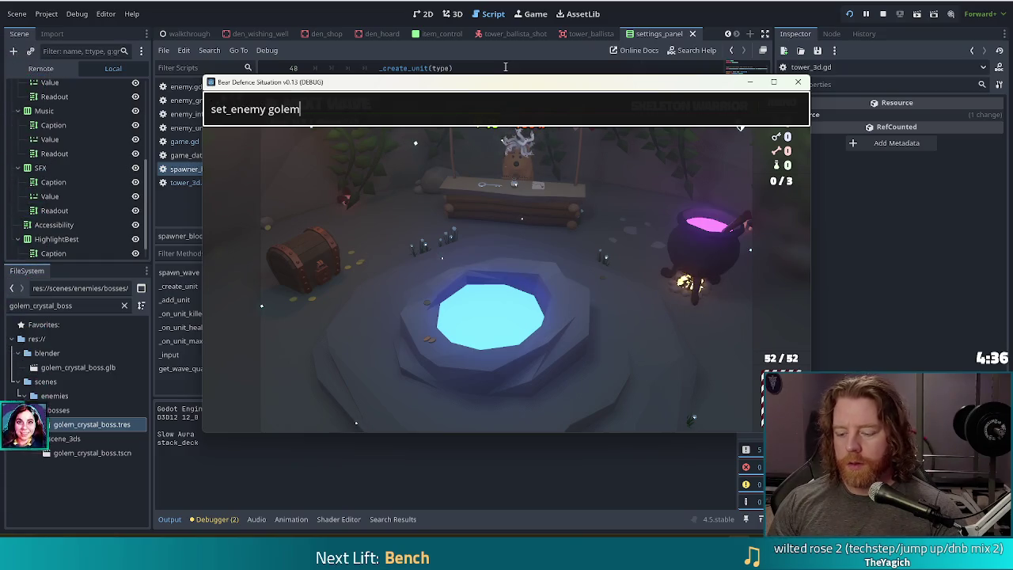
type("_crystal_nor")
key("Return")
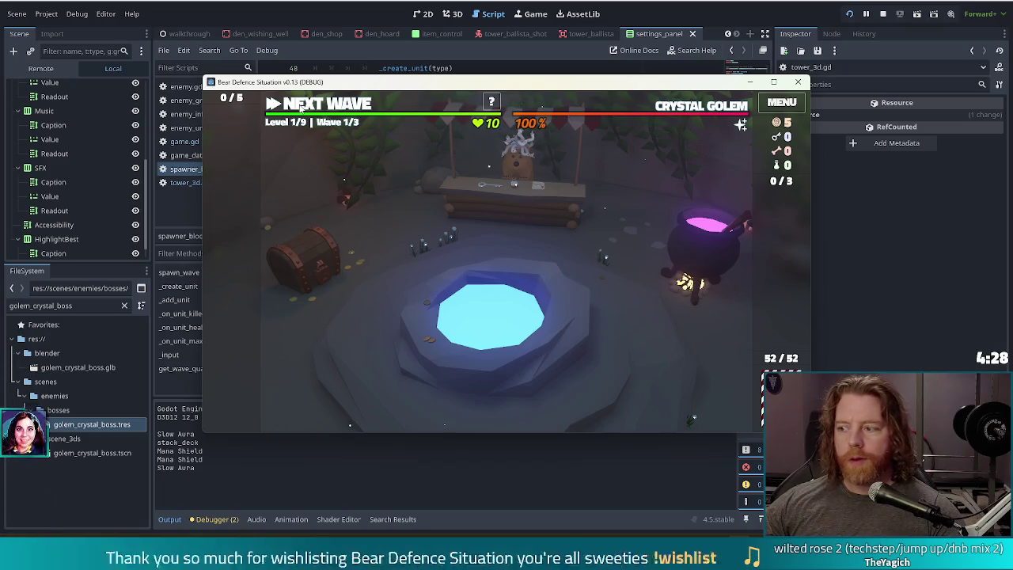
Step: Throw a coin in the wishing well and take the Training Wheels wish
left_click(539, 311)
left_click(633, 325)
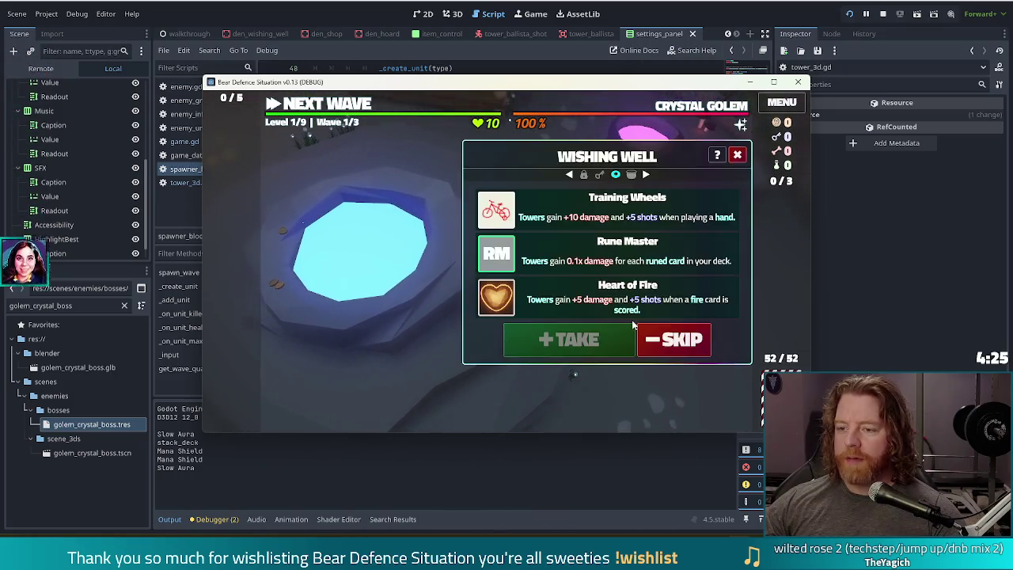
left_click(536, 217)
left_click(569, 338)
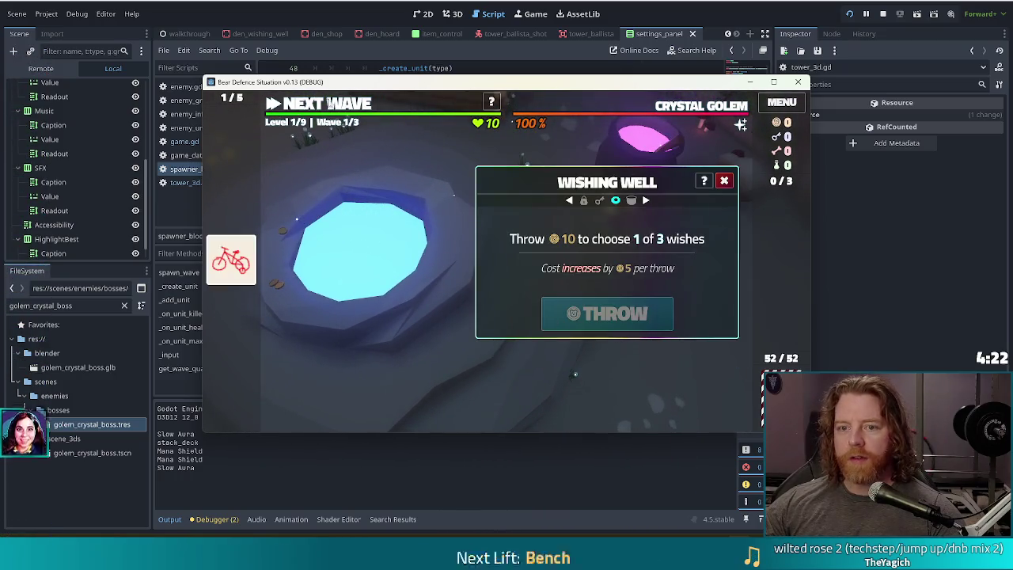
key("Escape")
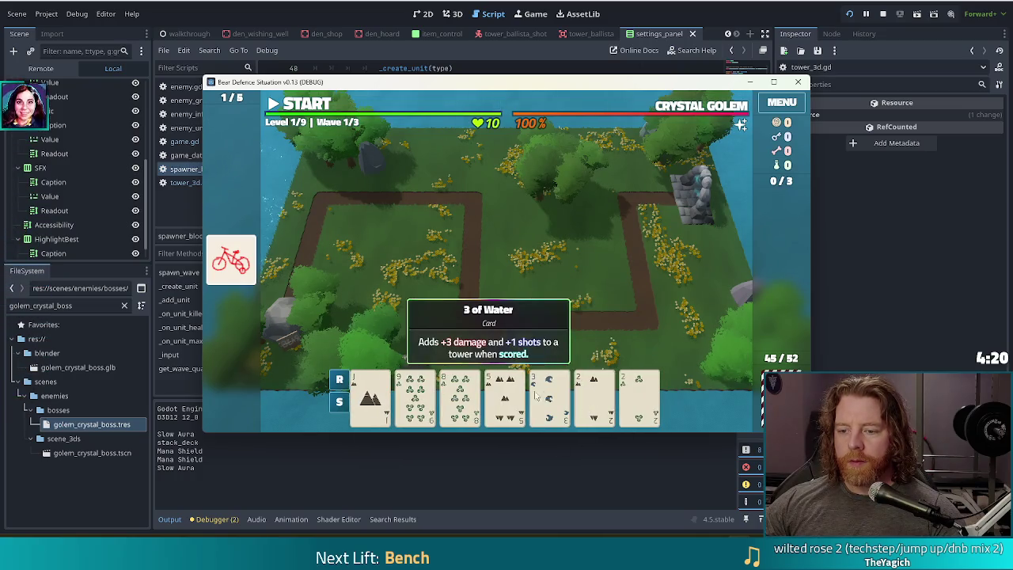
Step: Sort the hand by rank and discard the 5, 9, 4, 6 and 3 for new cards
left_click(546, 398)
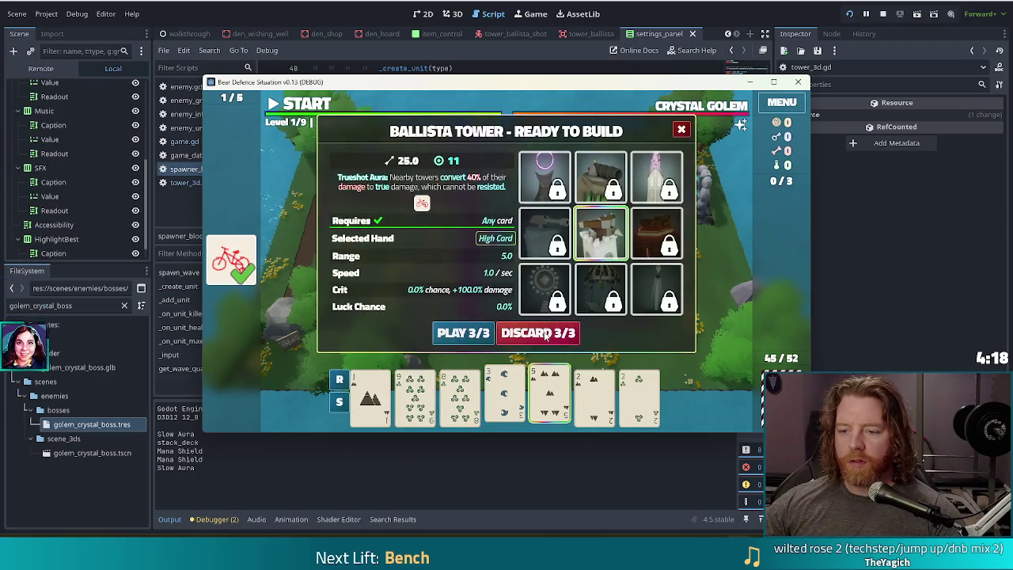
left_click(546, 333)
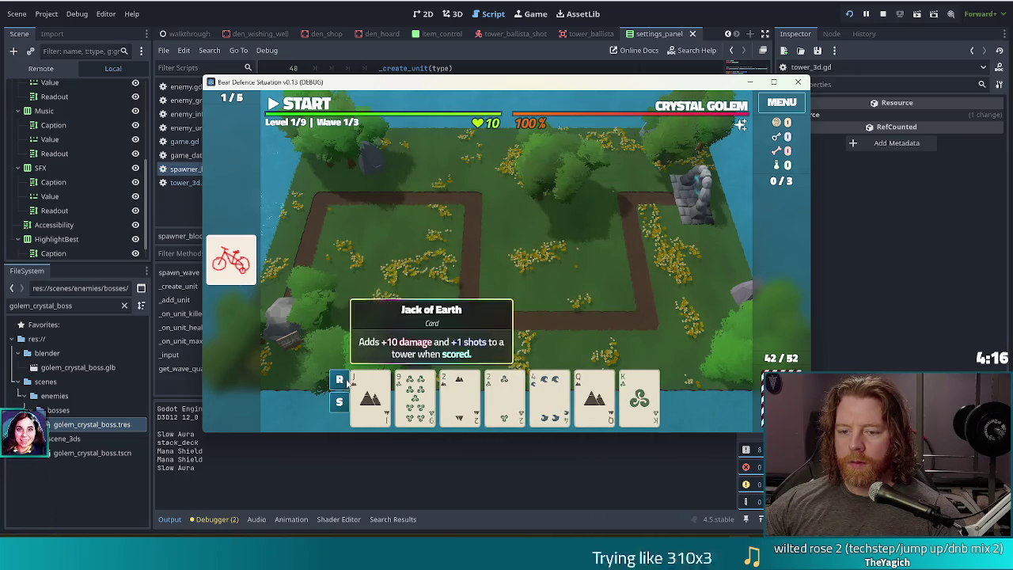
left_click(340, 380)
left_click(549, 398)
left_click(505, 398)
left_click(520, 334)
left_click(520, 330)
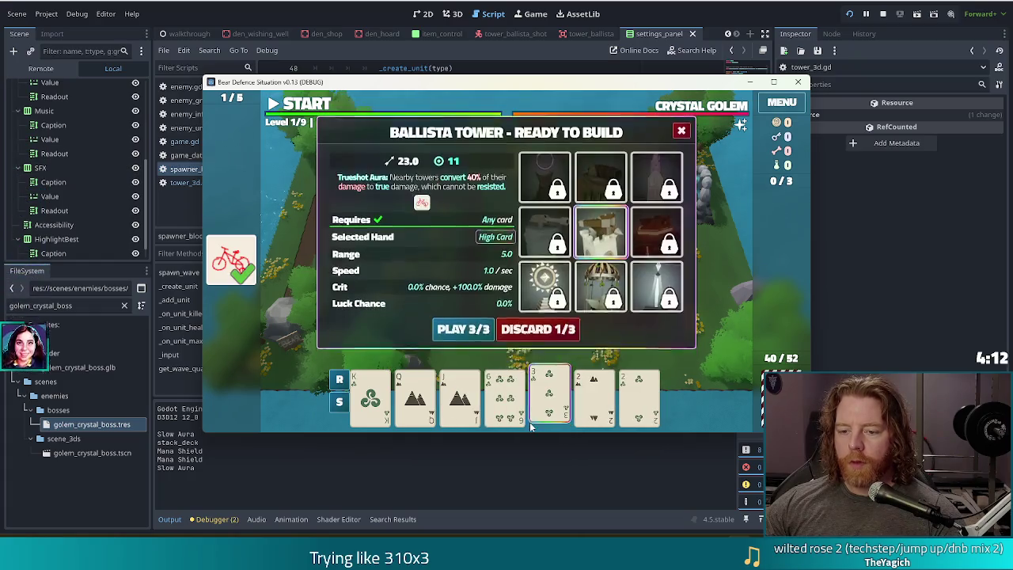
left_click(542, 332)
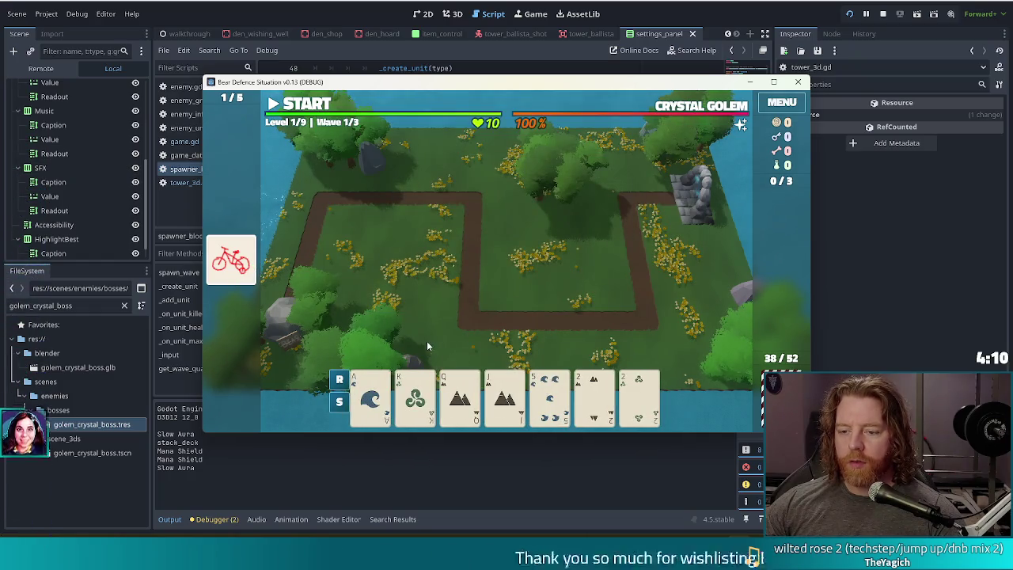
Step: Play the pair of 2s to build a ballista and place it on the field
left_click(549, 396)
left_click(631, 401)
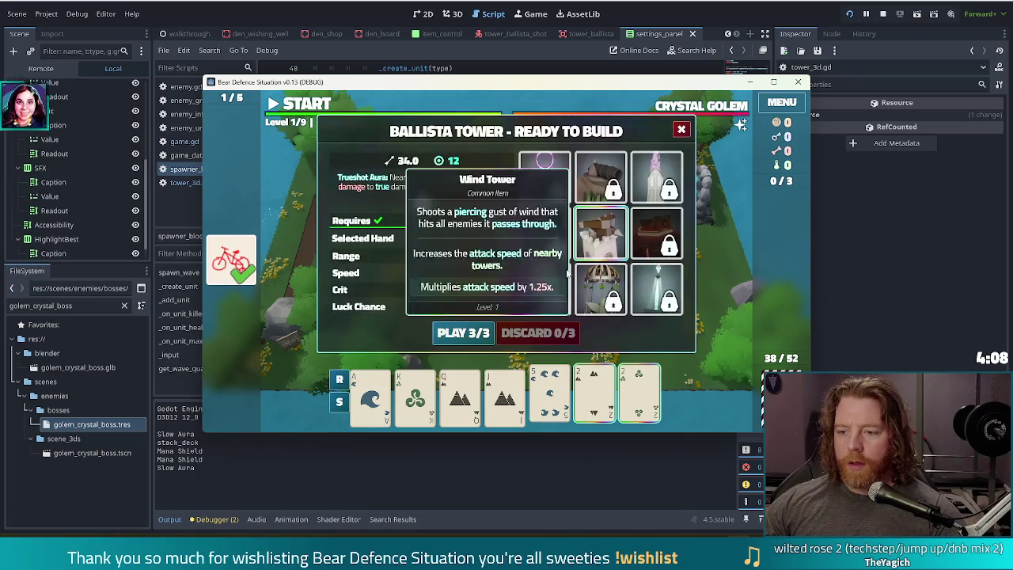
left_click(475, 336)
left_click(599, 264)
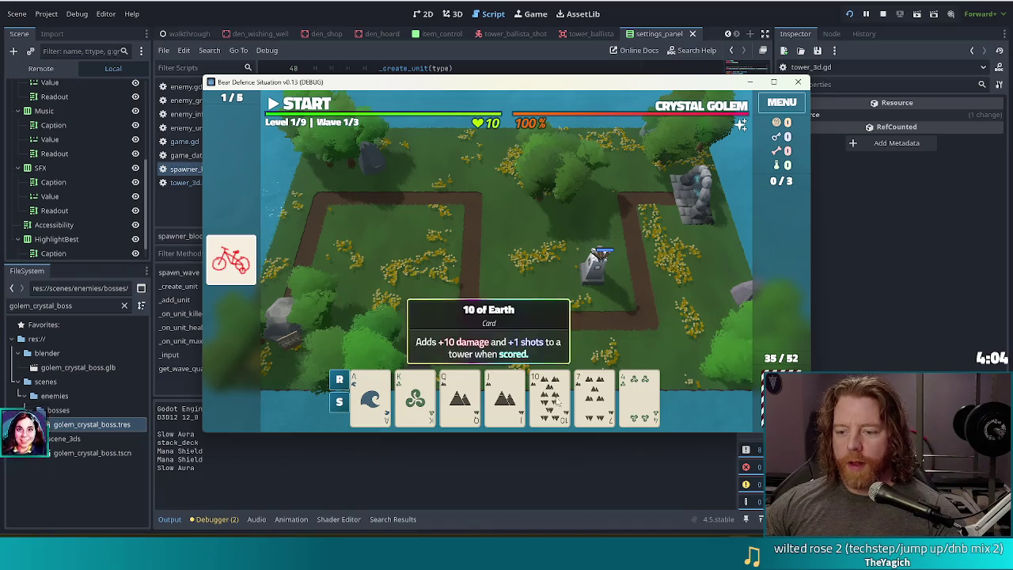
Step: Play a five-card straight starting from the Queen of Earth and place the second ballista
left_click(459, 395)
left_click(504, 396)
left_click(549, 396)
left_click(415, 395)
left_click(370, 396)
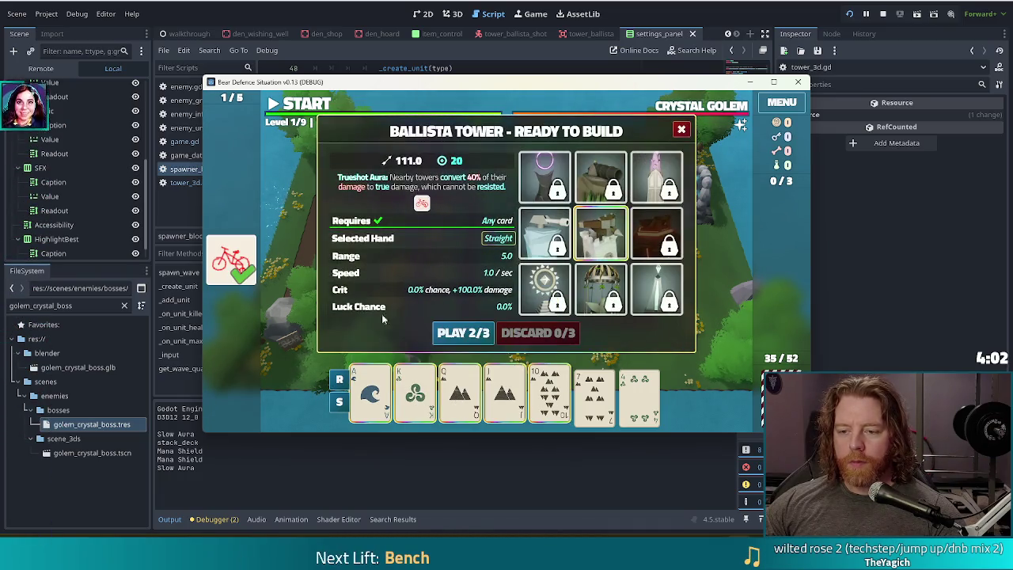
left_click(464, 334)
left_click(517, 273)
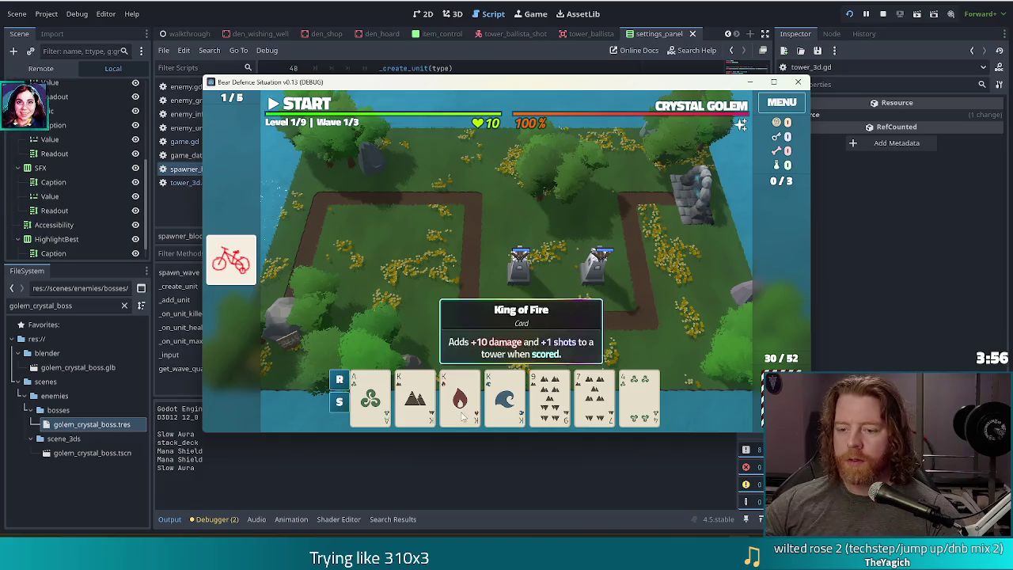
Step: Play three Kings to build a third ballista and place it on the left grass area
left_click(562, 402)
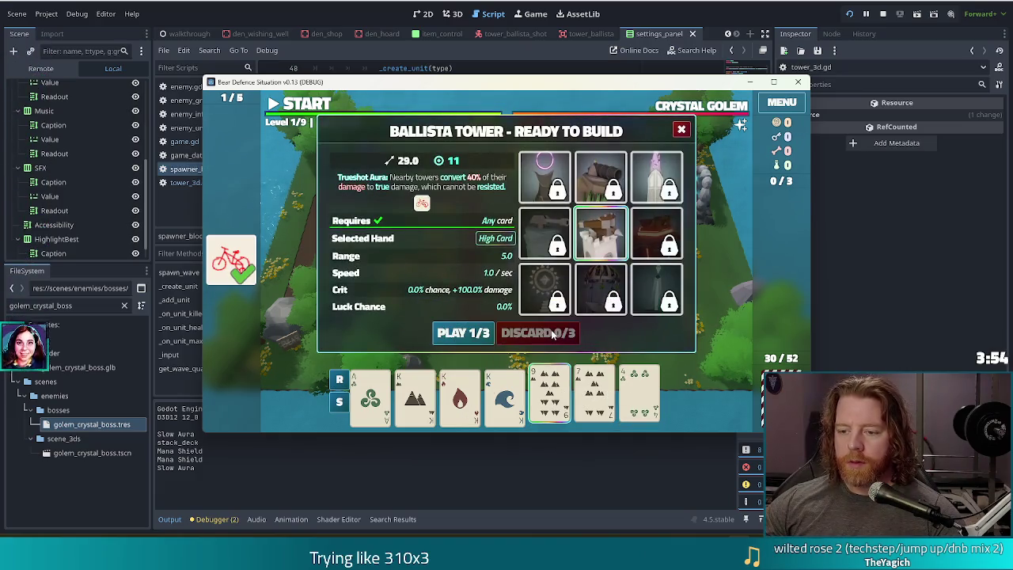
left_click(550, 396)
left_click(504, 396)
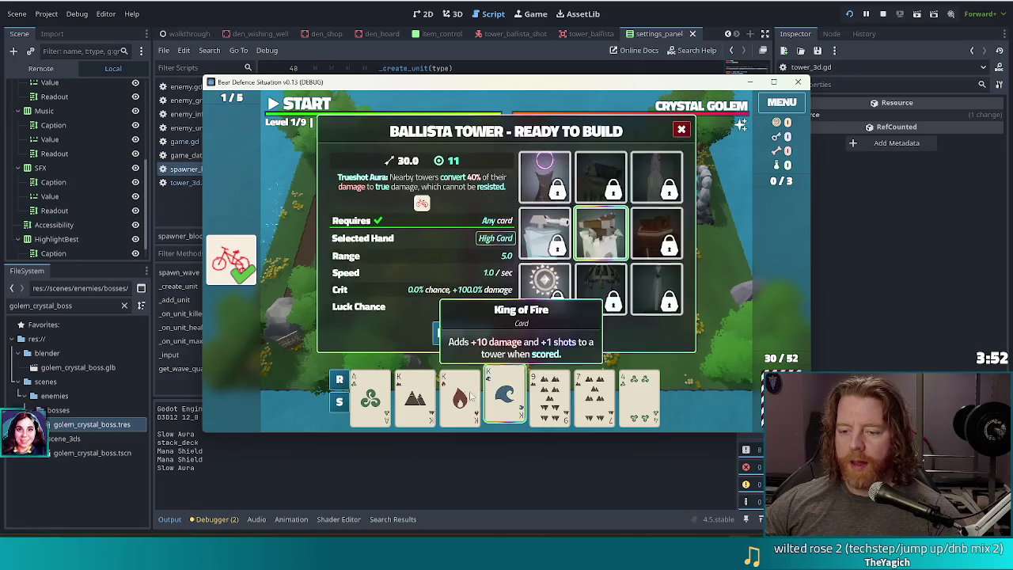
left_click(460, 395)
left_click(417, 393)
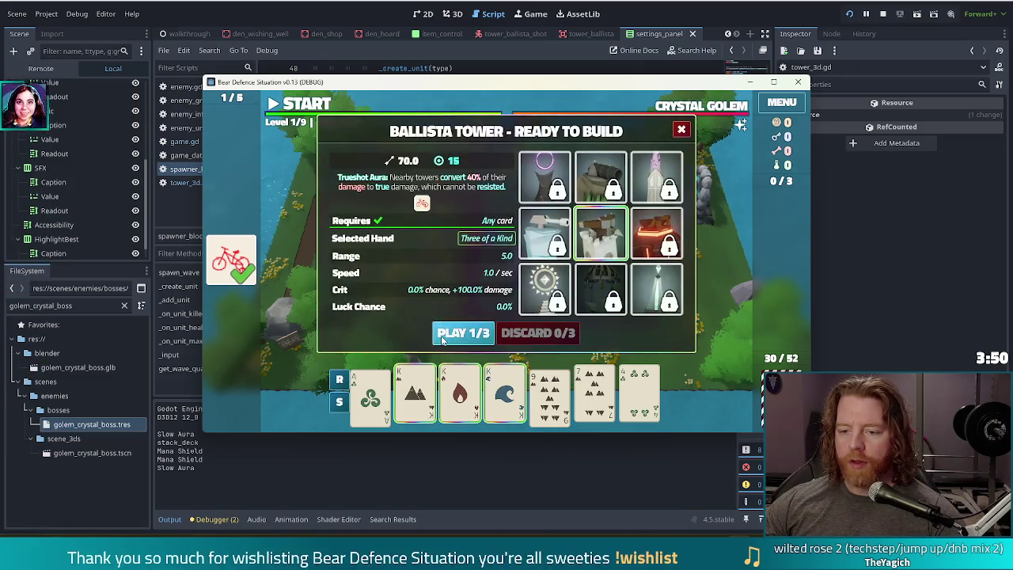
left_click(463, 332)
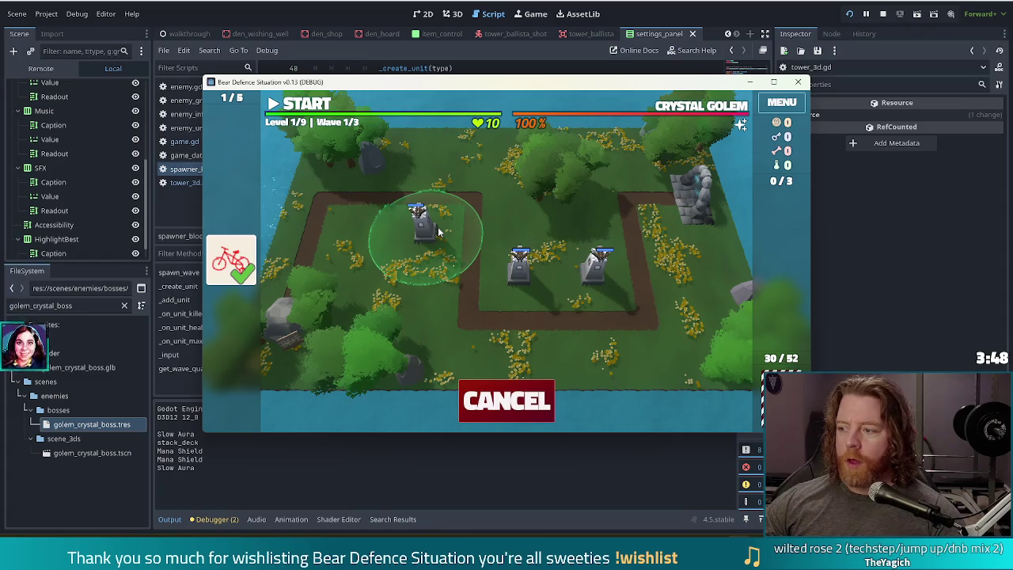
left_click(425, 239)
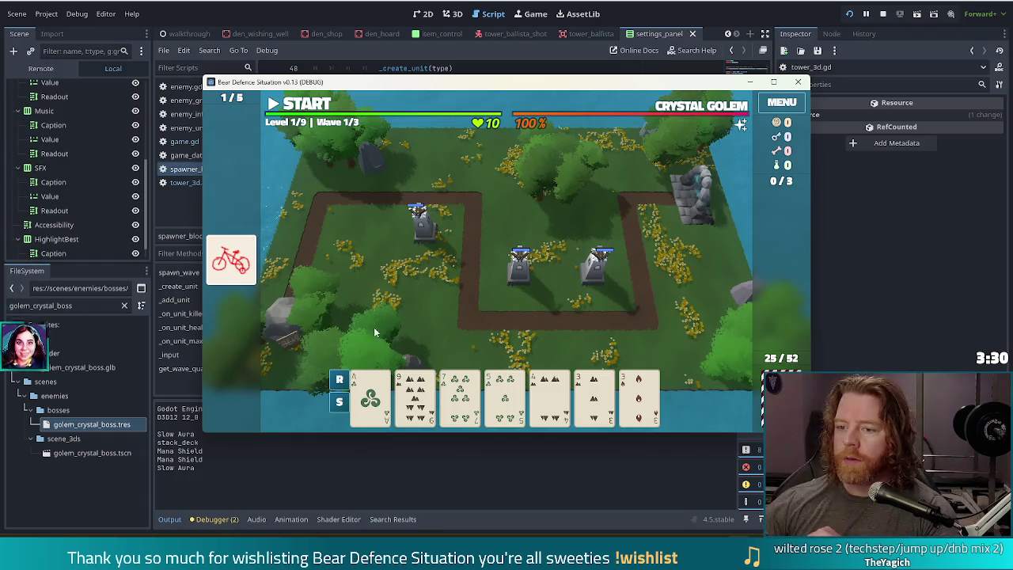
Step: Run wave 1, dismiss its Wave Complete summary, and select the 7 of Wind card
left_click(295, 112)
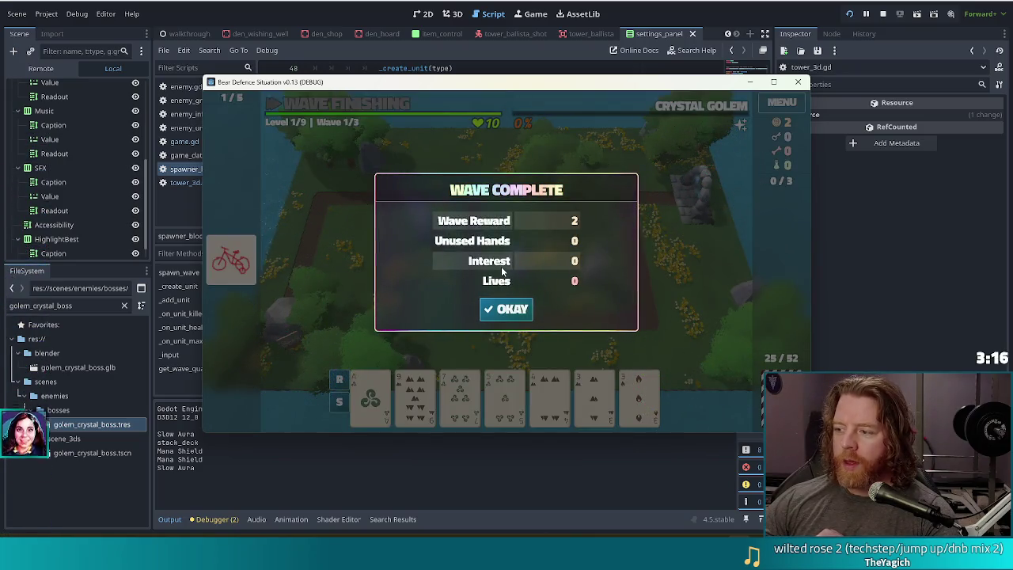
left_click(510, 313)
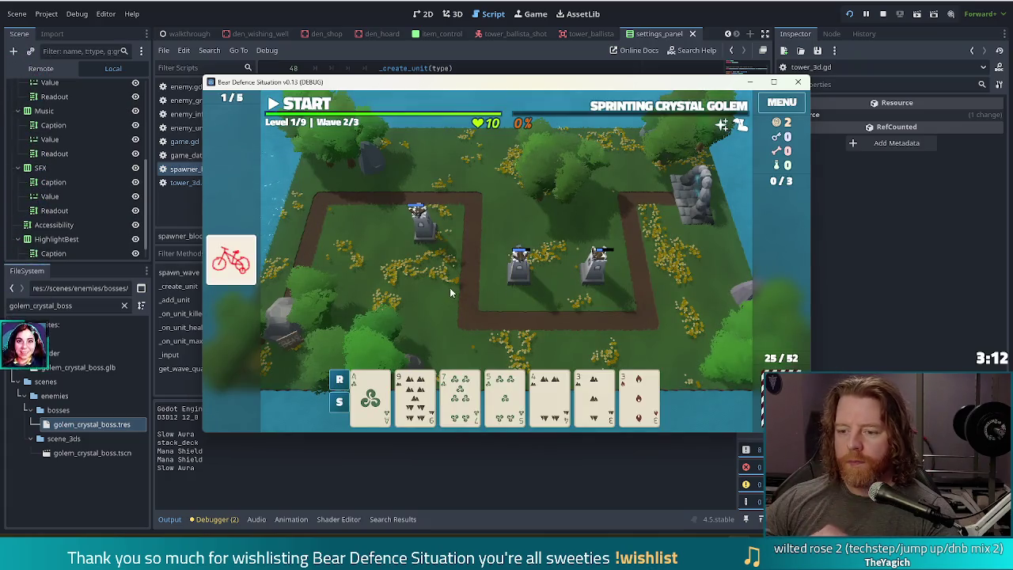
left_click(467, 398)
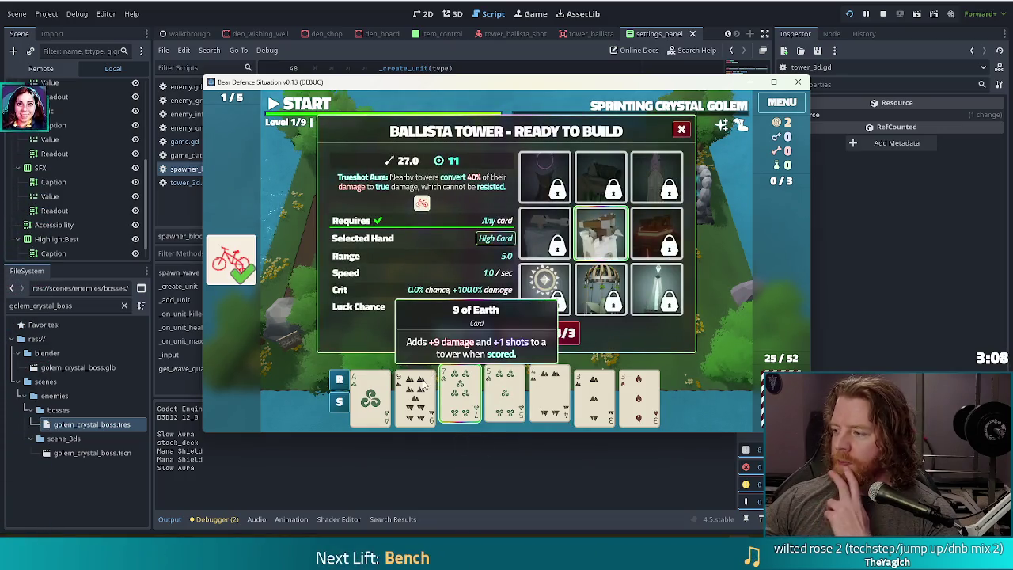
Step: Discard low cards including the 9 of Earth and re-sort the hand by rank
left_click(563, 331)
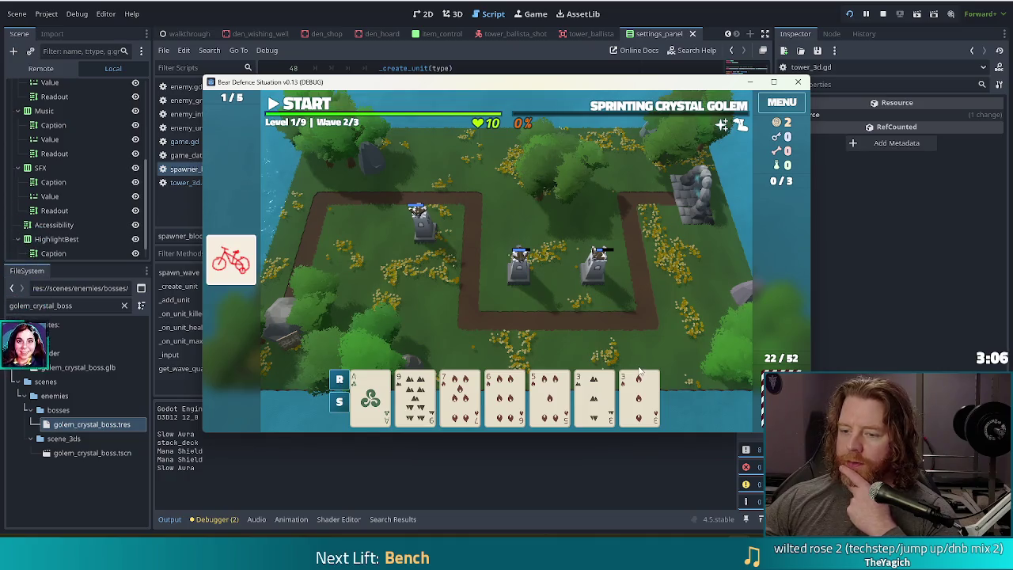
left_click(415, 394)
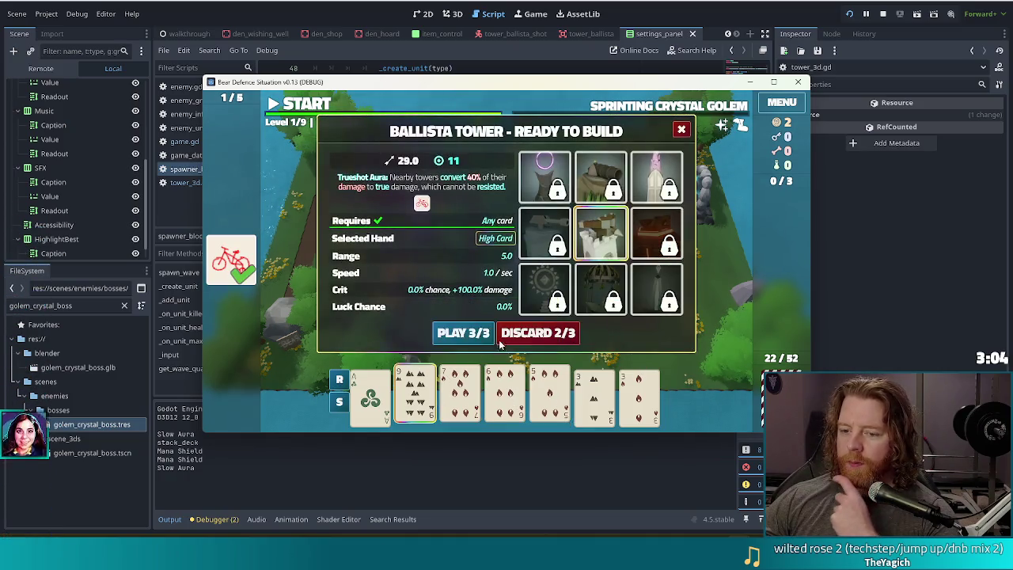
left_click(538, 332)
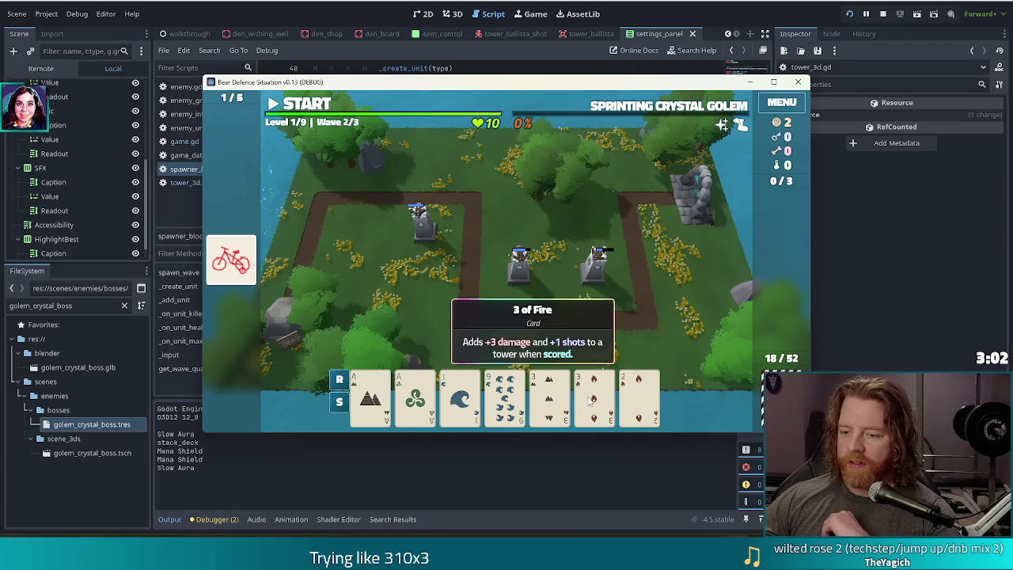
left_click(548, 392)
left_click(593, 392)
left_click(341, 380)
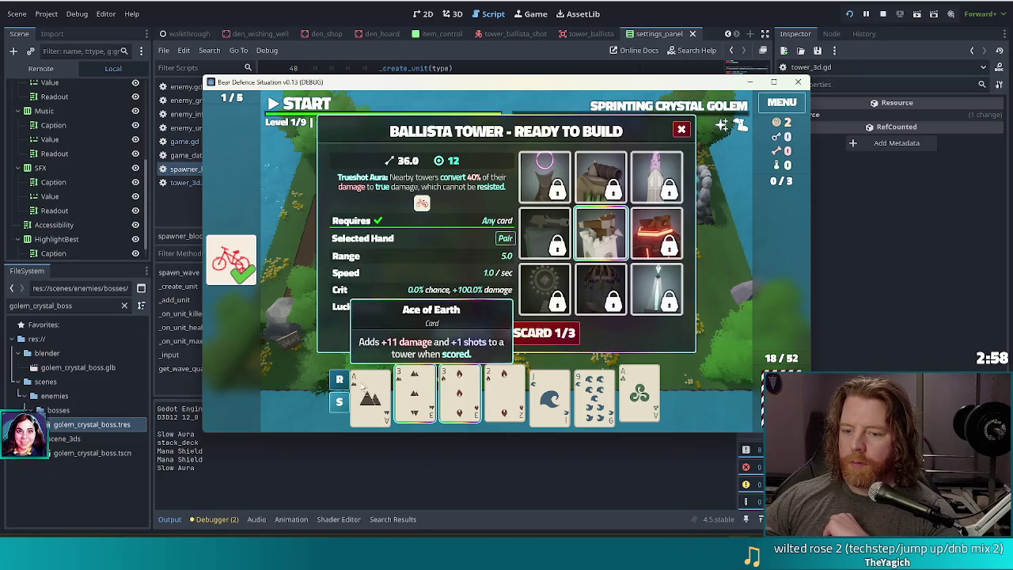
left_click(340, 380)
Step: Play two pair with the aces and place the ballista near the right path corner
left_click(354, 410)
left_click(415, 396)
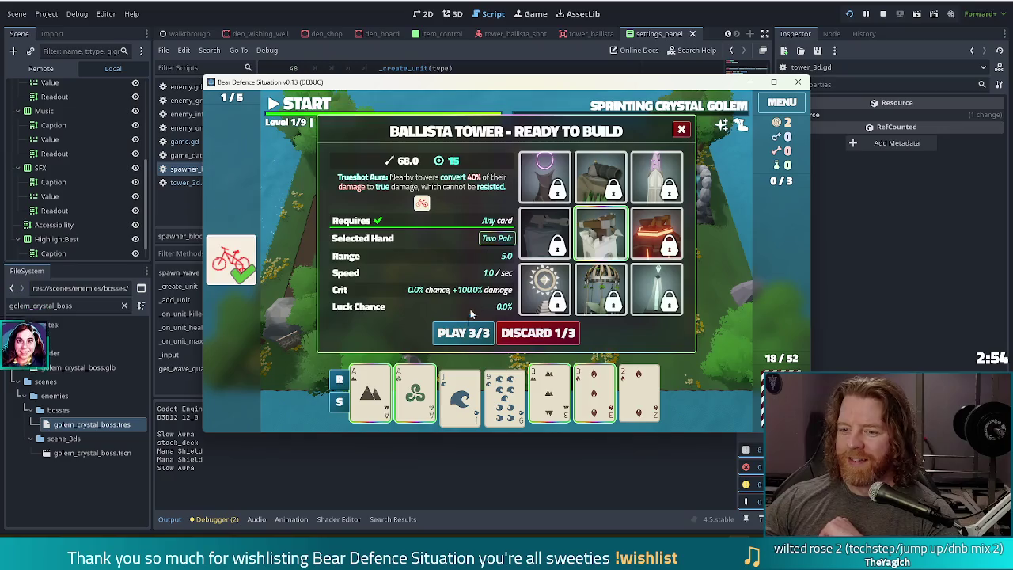
left_click(463, 333)
left_click(620, 298)
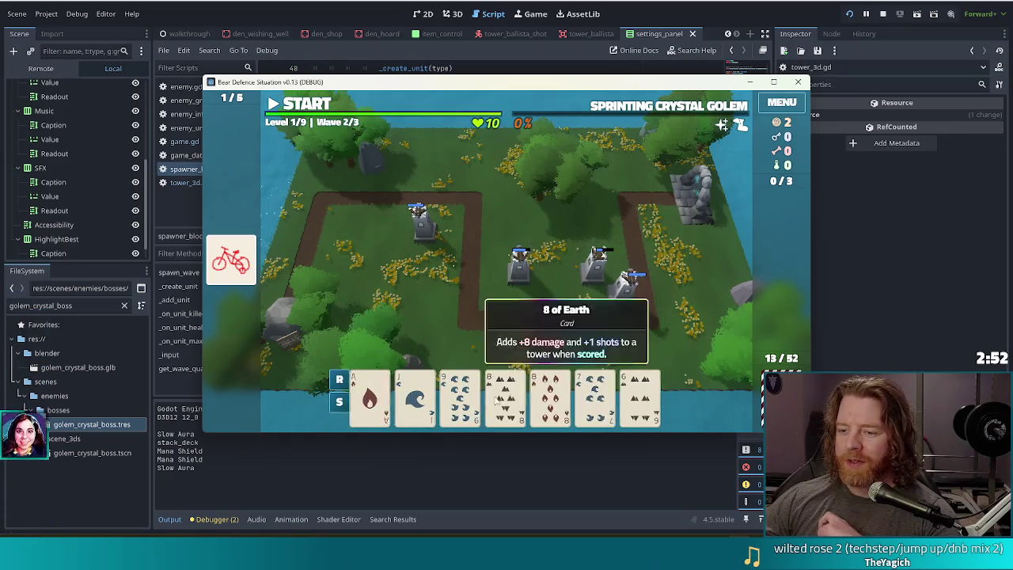
Step: Discard the 6 and 7, play the Jack and 8 of Fire, and place the tower beside the path
left_click(598, 398)
left_click(644, 405)
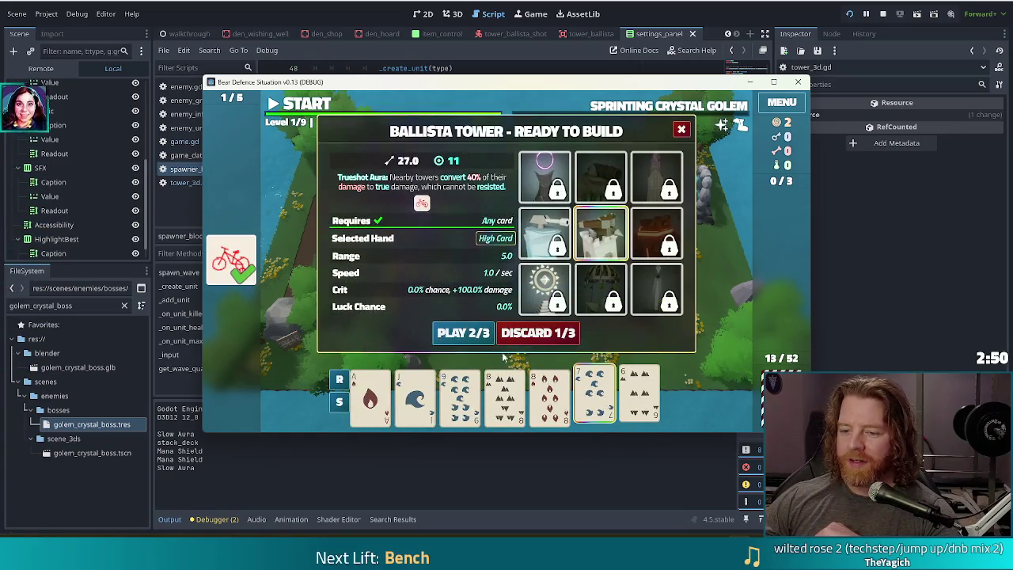
left_click(535, 330)
left_click(473, 402)
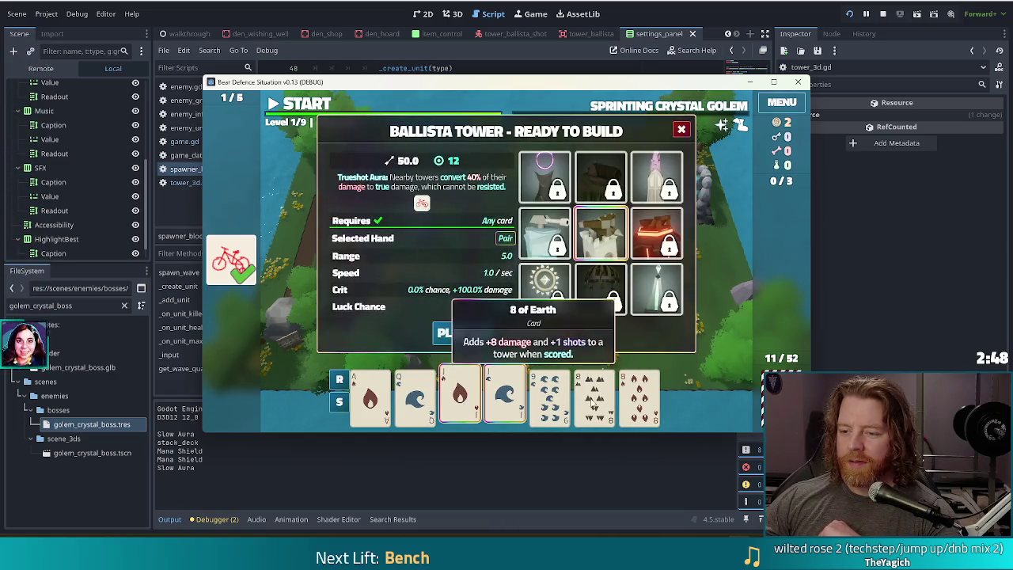
left_click(639, 400)
left_click(463, 335)
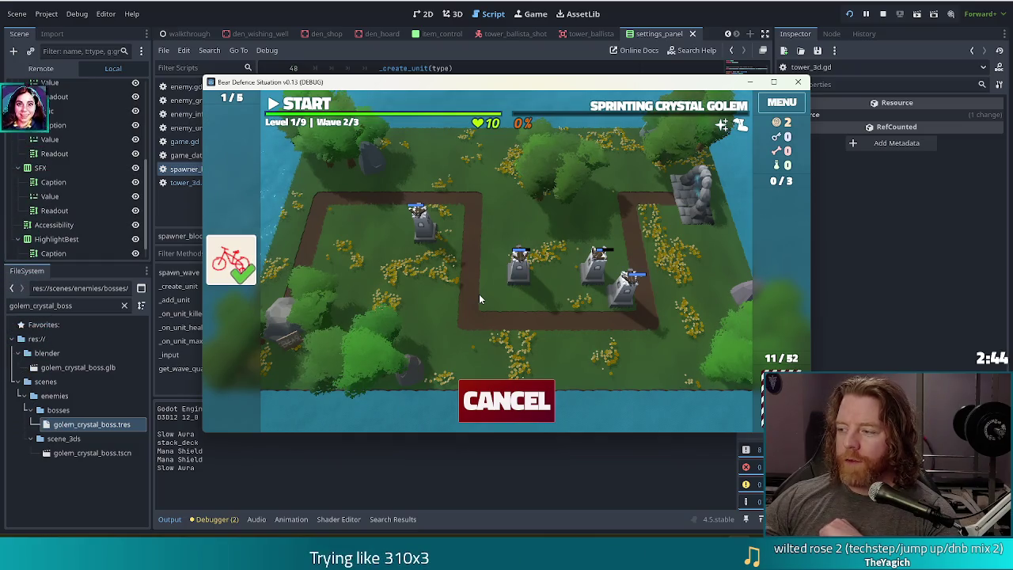
left_click(491, 299)
Step: Run wave 2 and dismiss its Wave Complete summary
left_click(321, 107)
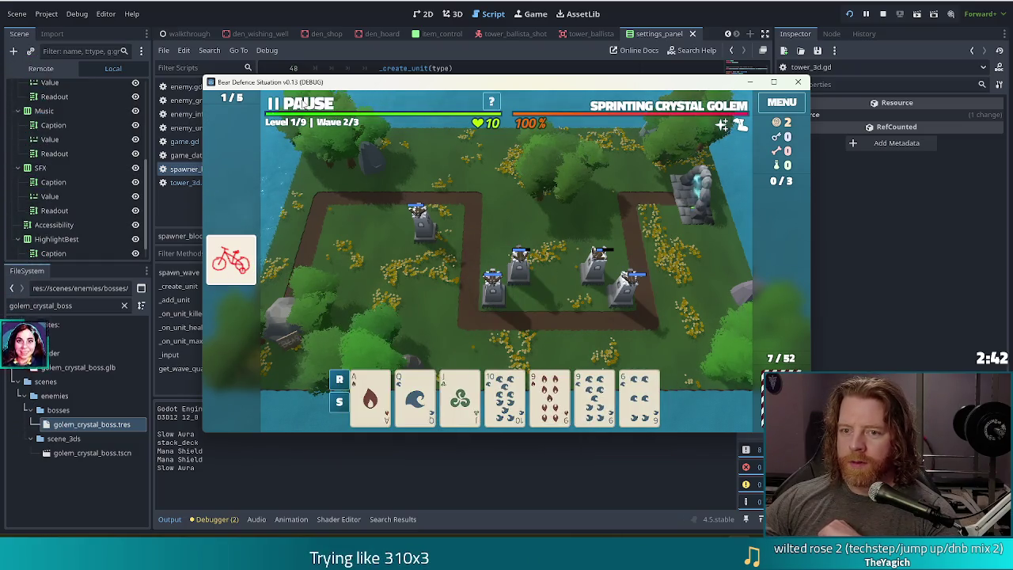
mouse_move(251, 288)
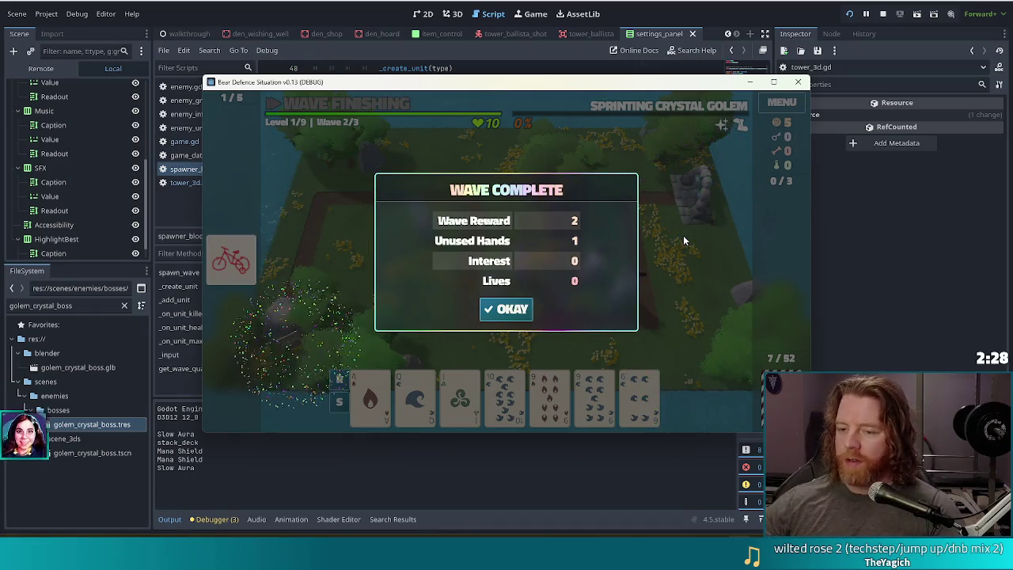
left_click(503, 311)
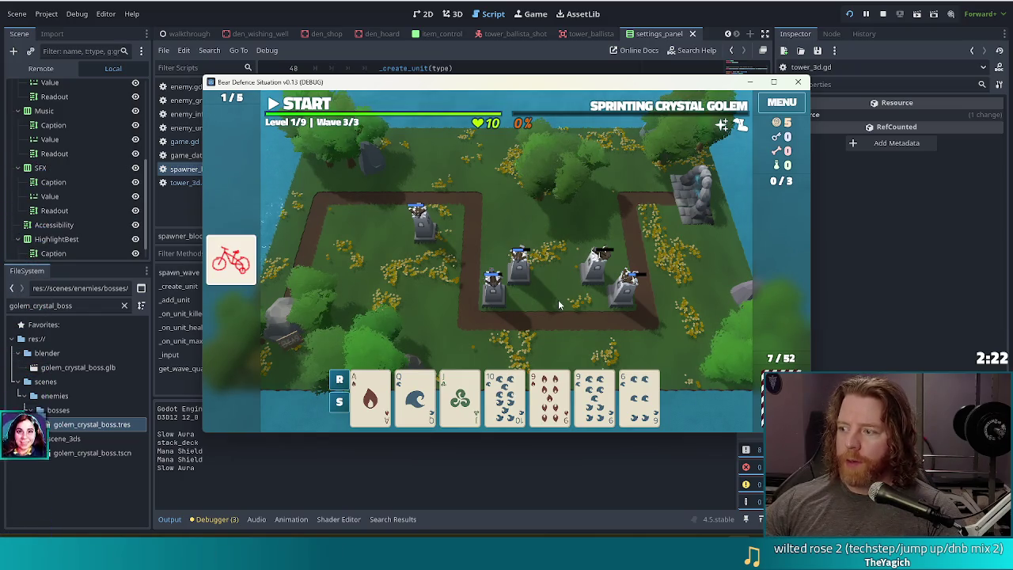
Step: Play through wave 3 to its Wave Complete summary, then stop the running game
key("space")
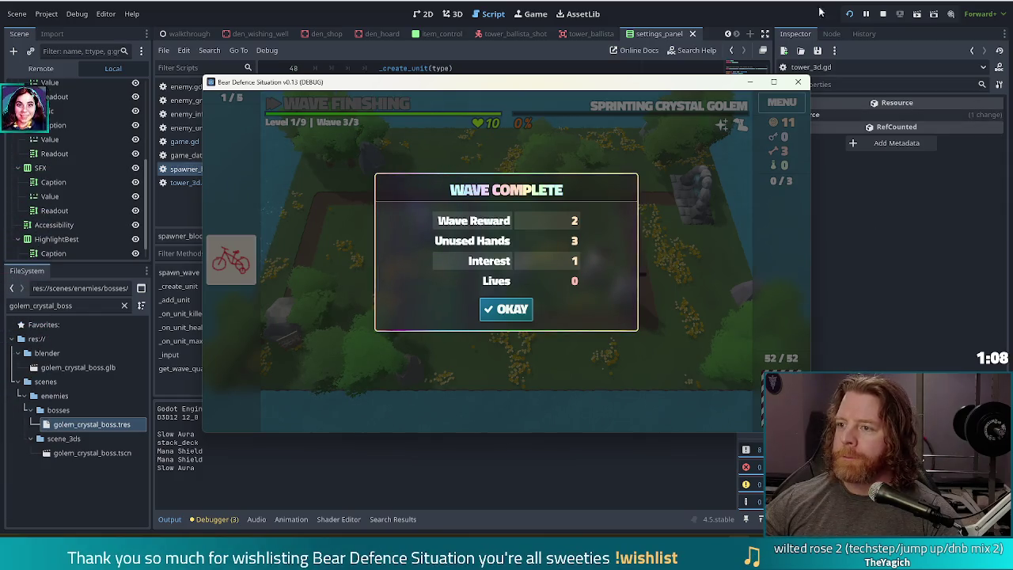
left_click(883, 13)
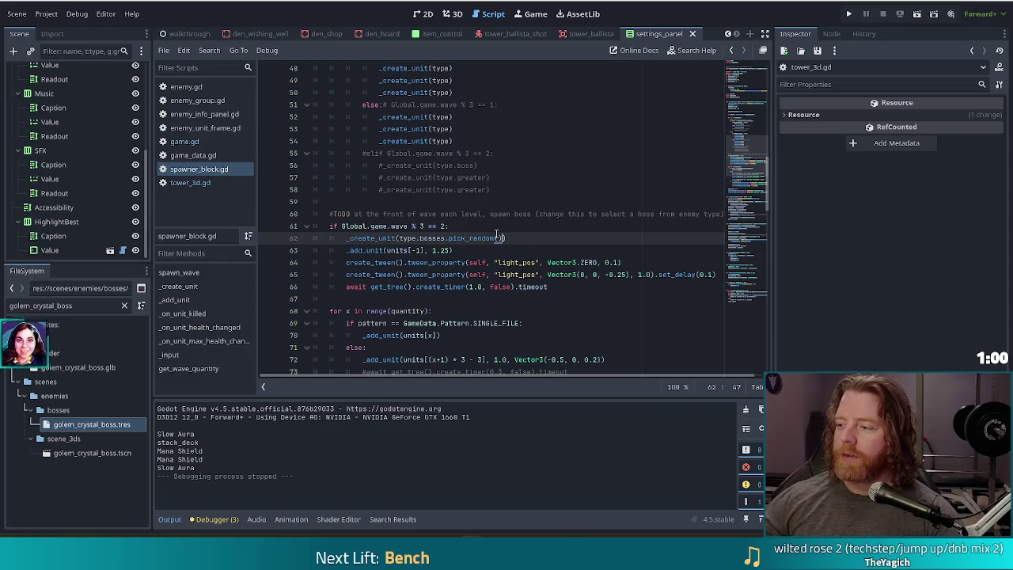
Step: Review line 62 of spawner_block.gd in the script editor after the debug run ends
mouse_move(497, 235)
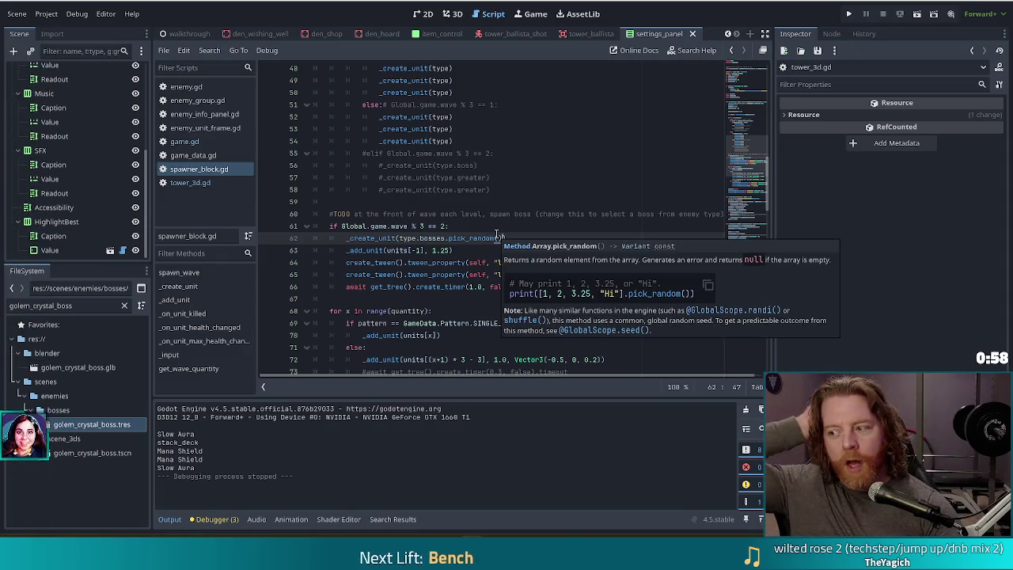
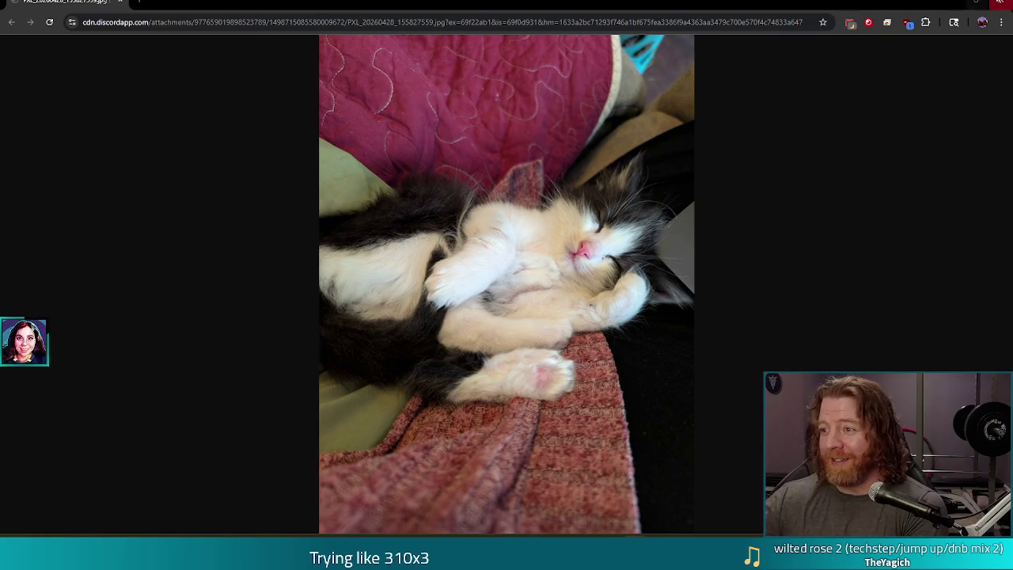
Step: Close the Chrome window showing the sleeping cat photo
left_click(998, 2)
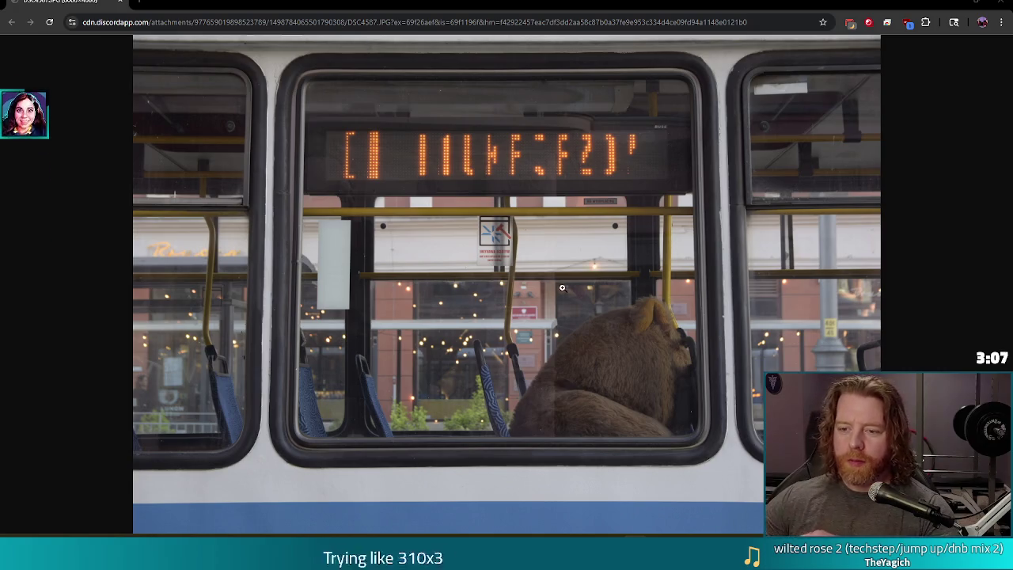
Step: Zoom the bear-on-the-bus photo to full size, then switch back to the spawner_block.gd script
left_click(668, 373)
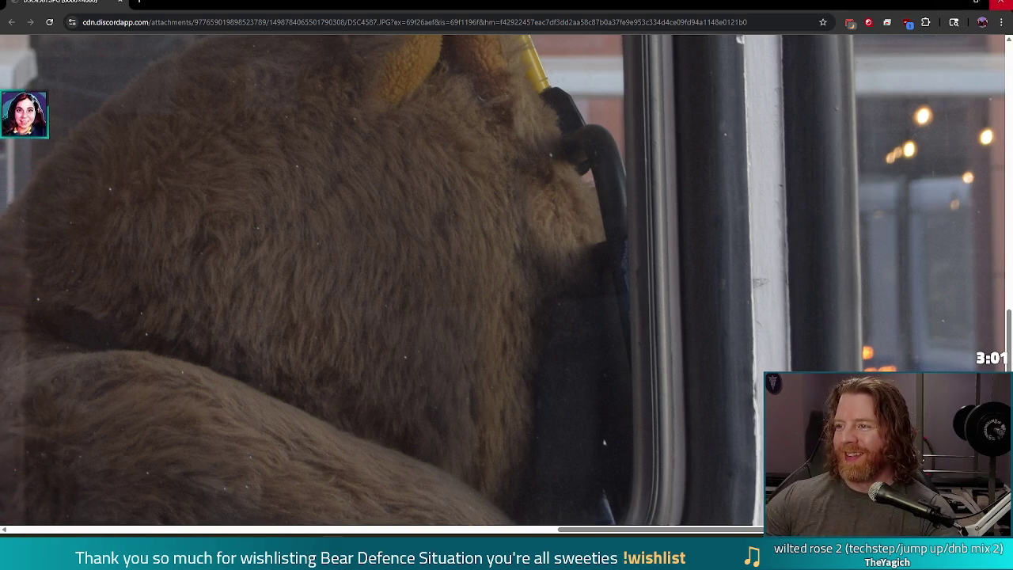
key("alt+Tab")
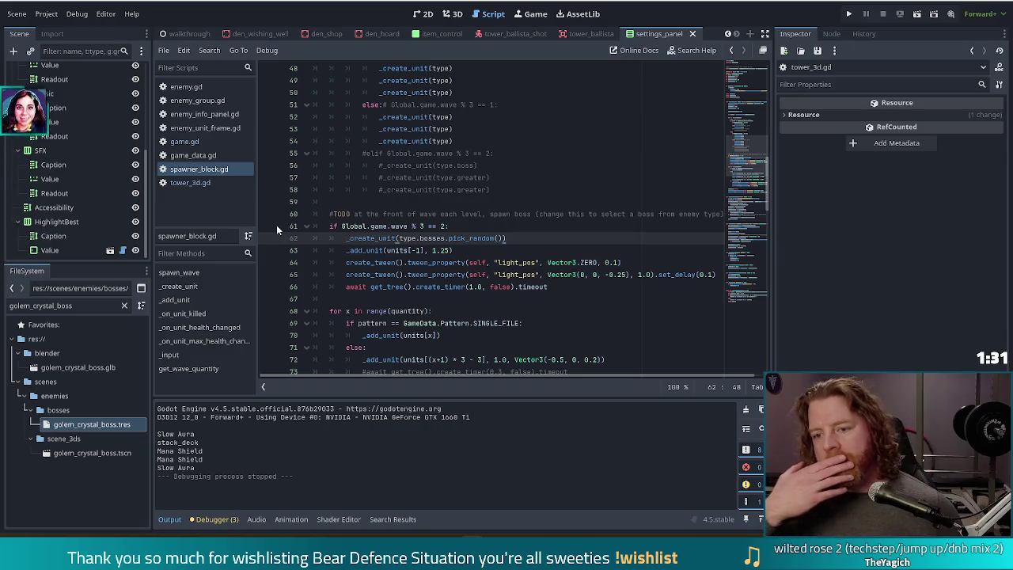
left_click(386, 227)
left_click(372, 239)
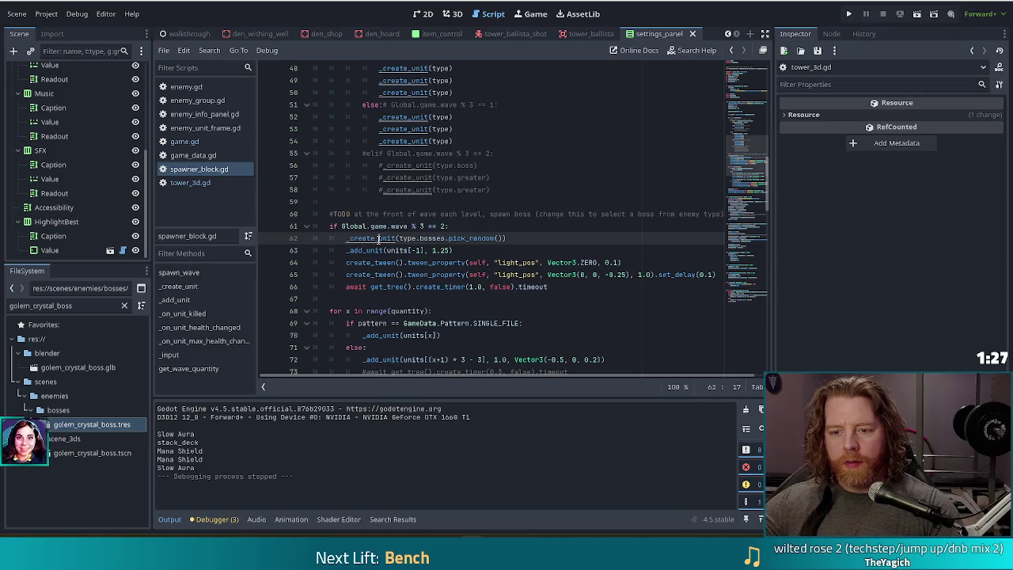
left_click(372, 239, "ctrl")
left_click(489, 274)
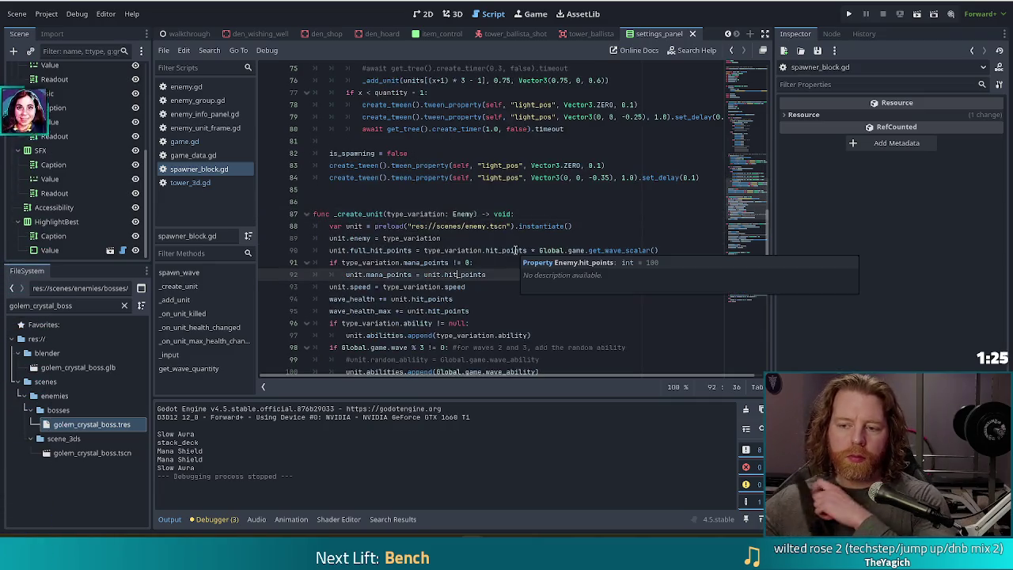
scroll(541, 241, "down", 1)
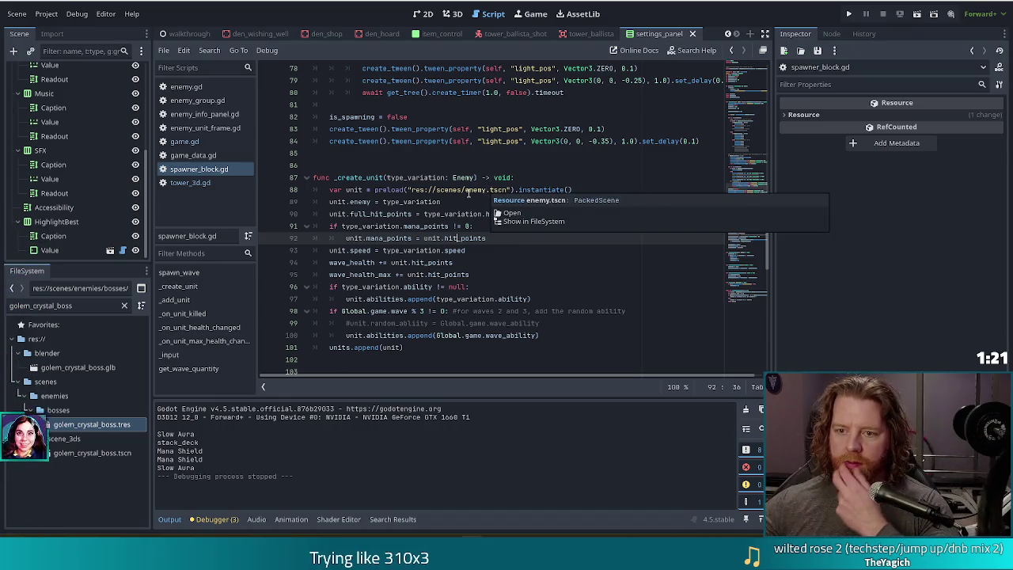
left_click(475, 190)
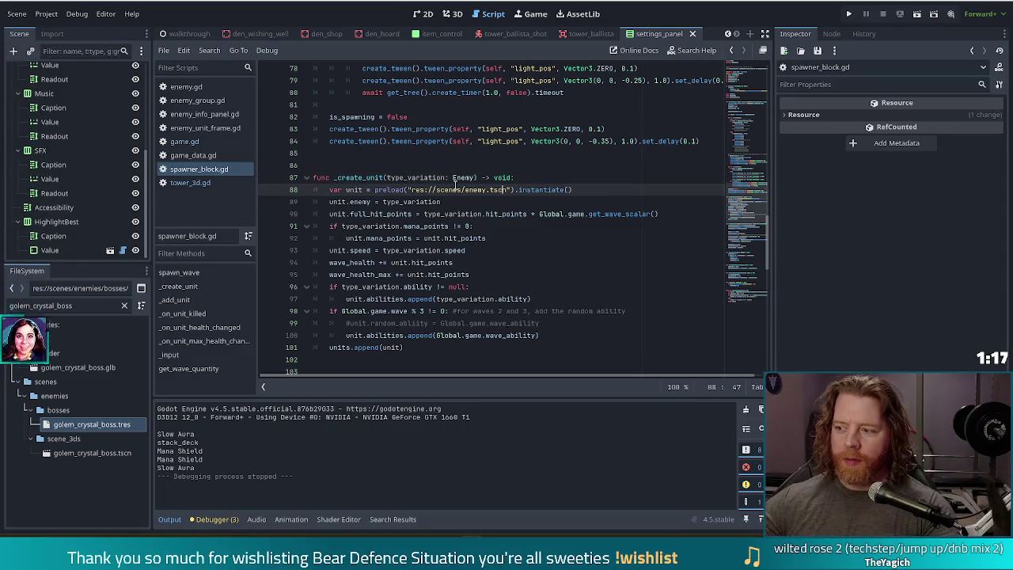
mouse_move(455, 183)
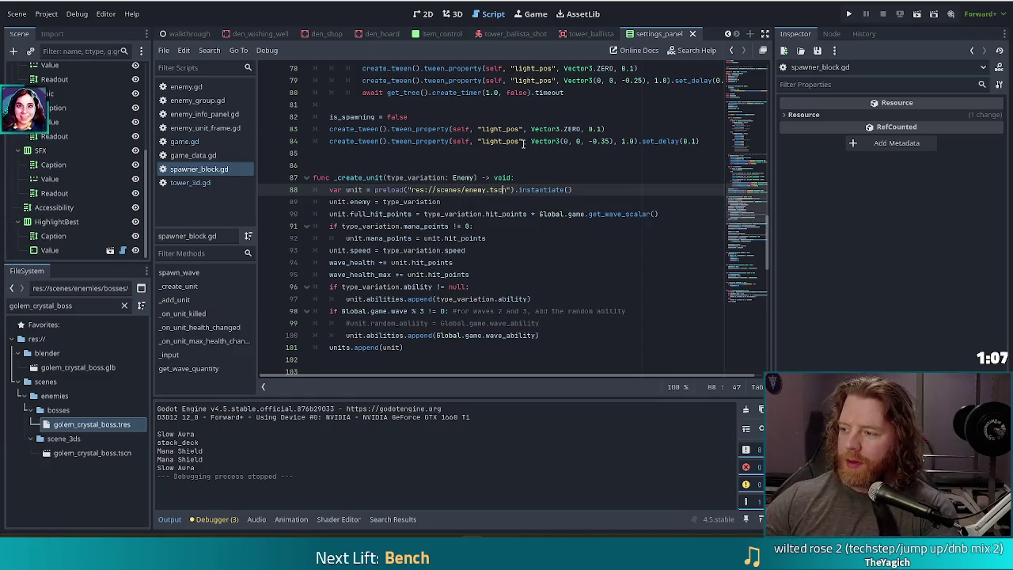
mouse_move(501, 143)
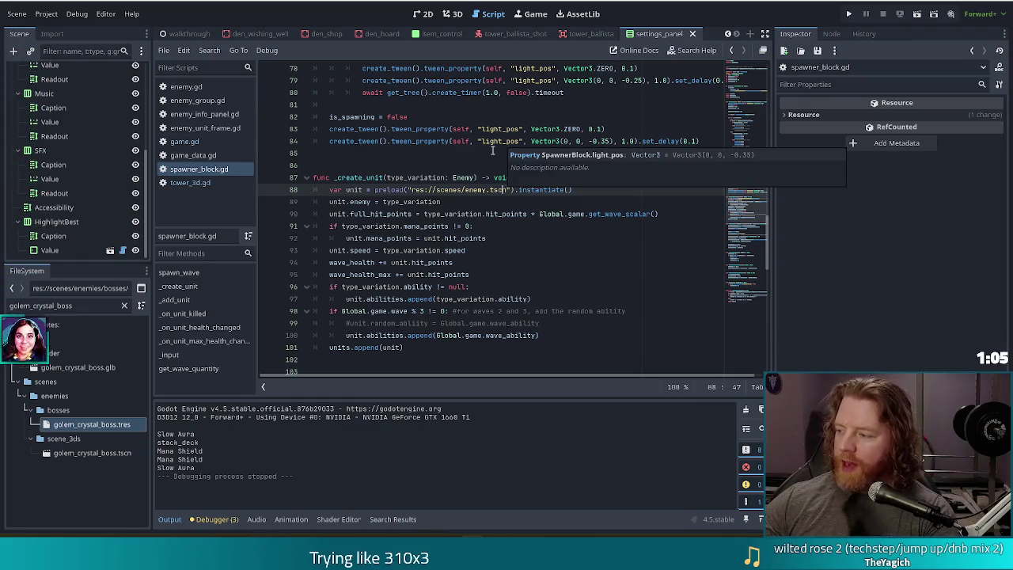